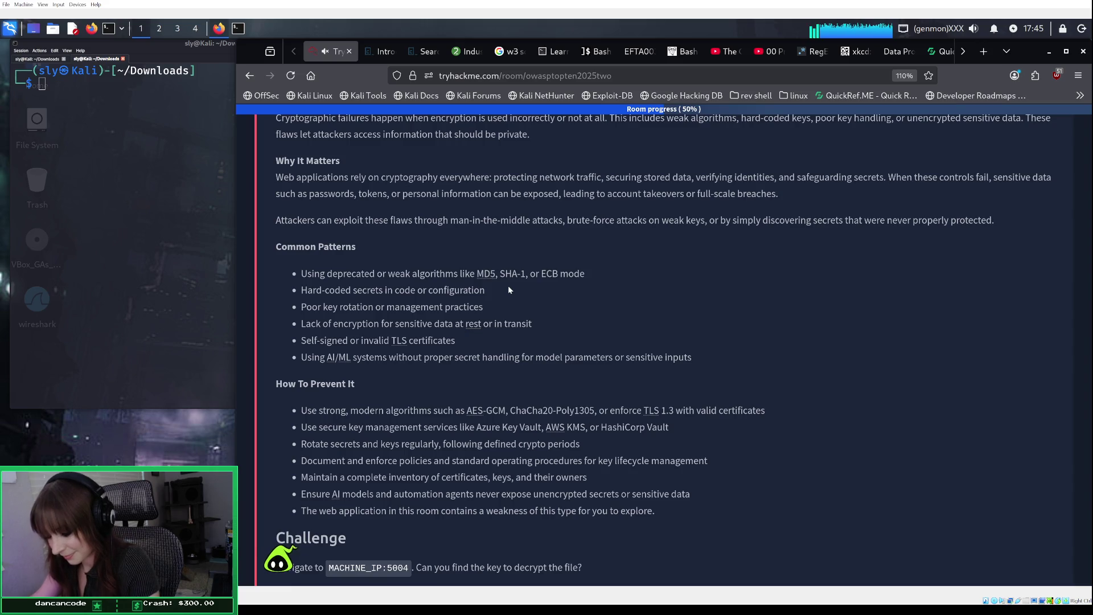
- Scroll through the TryHackMe room's task content to read it
scroll(524, 198, down, 2)
scroll(524, 200, up, 4)
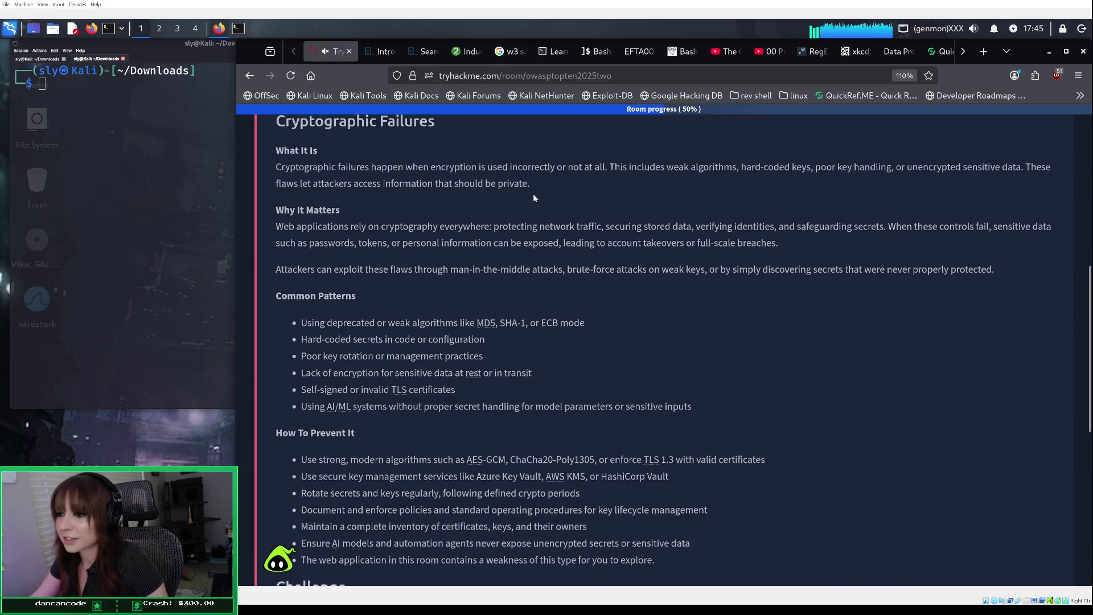
scroll(534, 195, down, 4)
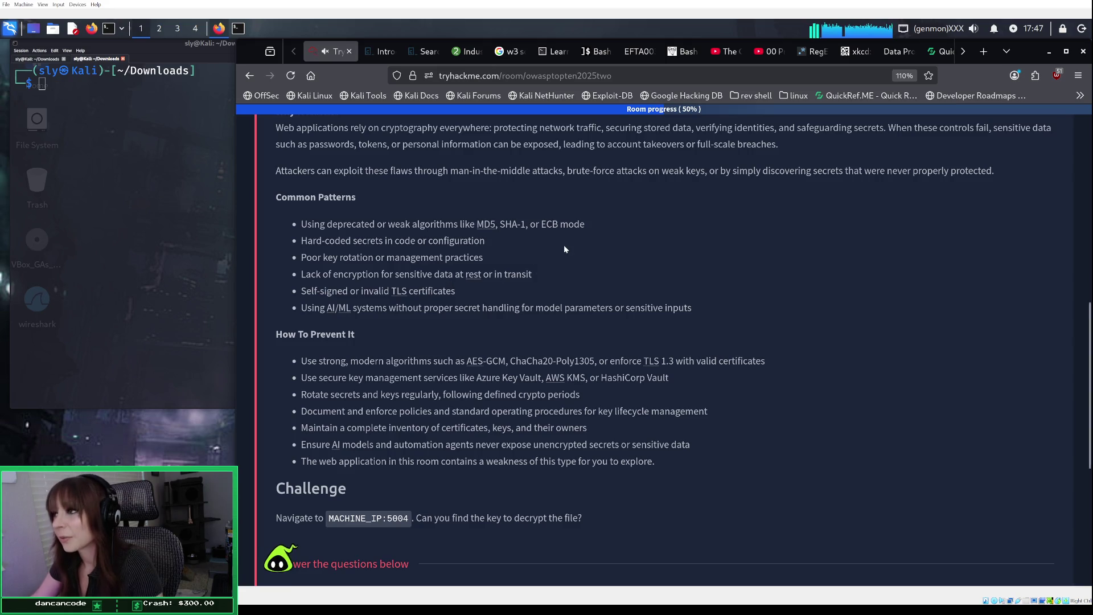
scroll(563, 245, up, 7)
scroll(564, 249, up, 2)
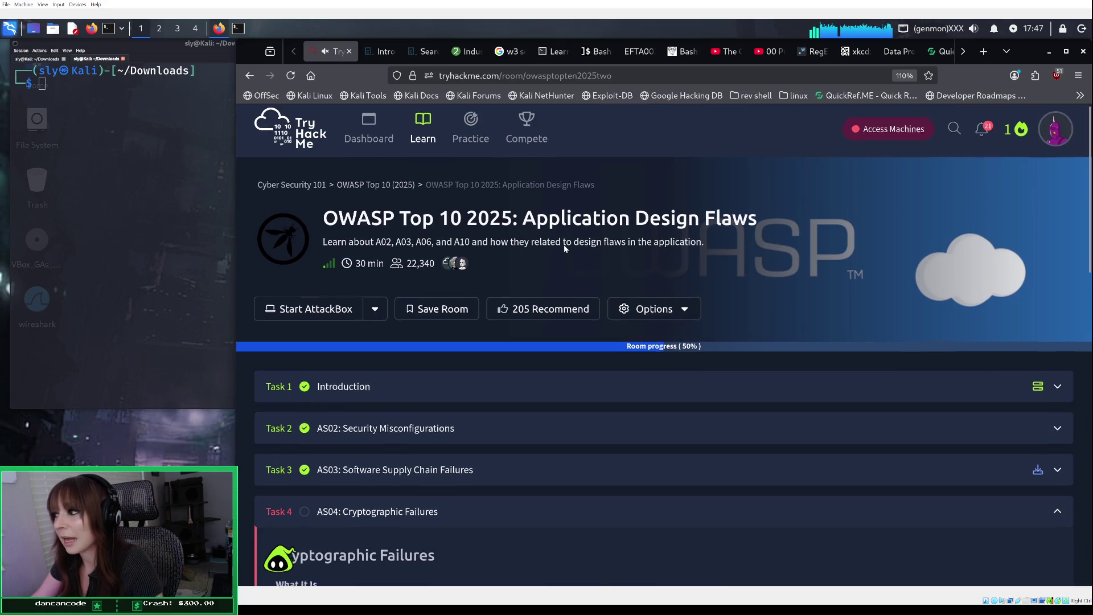
scroll(564, 249, down, 3)
scroll(564, 249, down, 3)
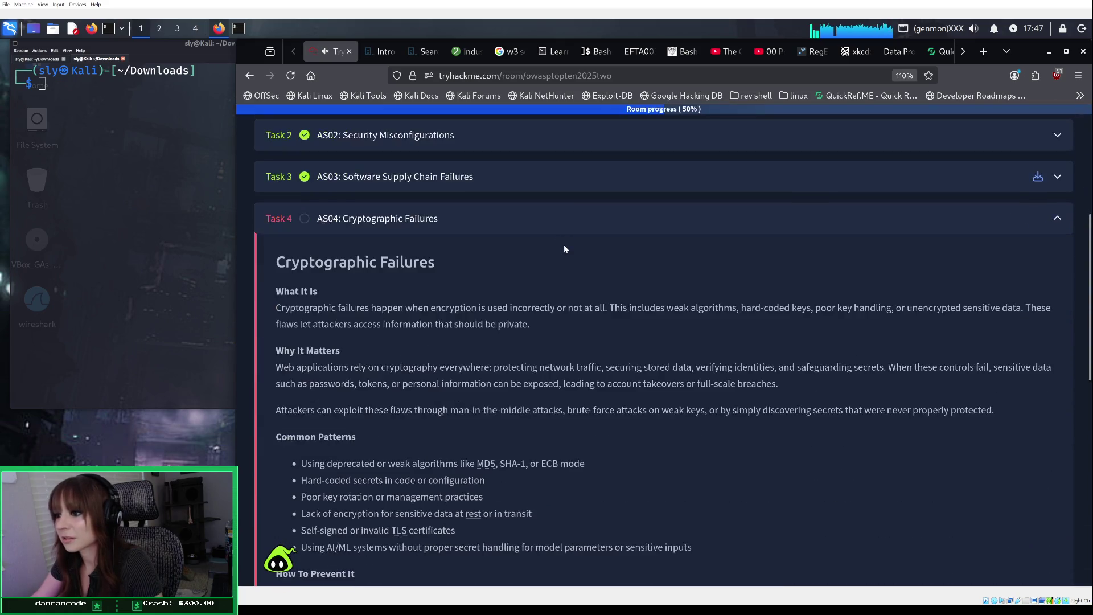
scroll(565, 249, down, 3)
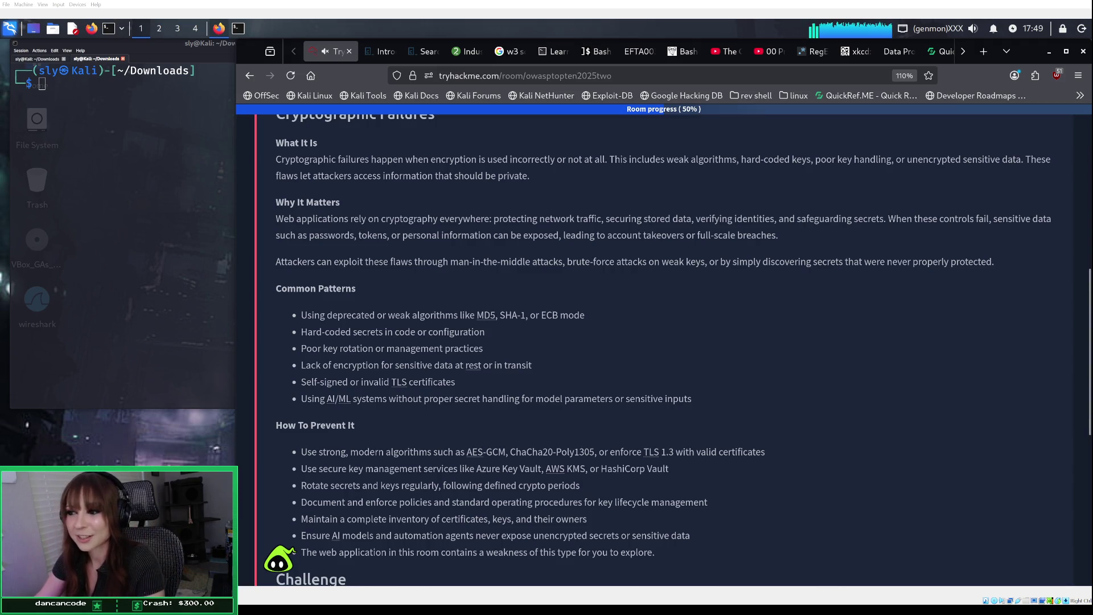
scroll(683, 350, down, 1)
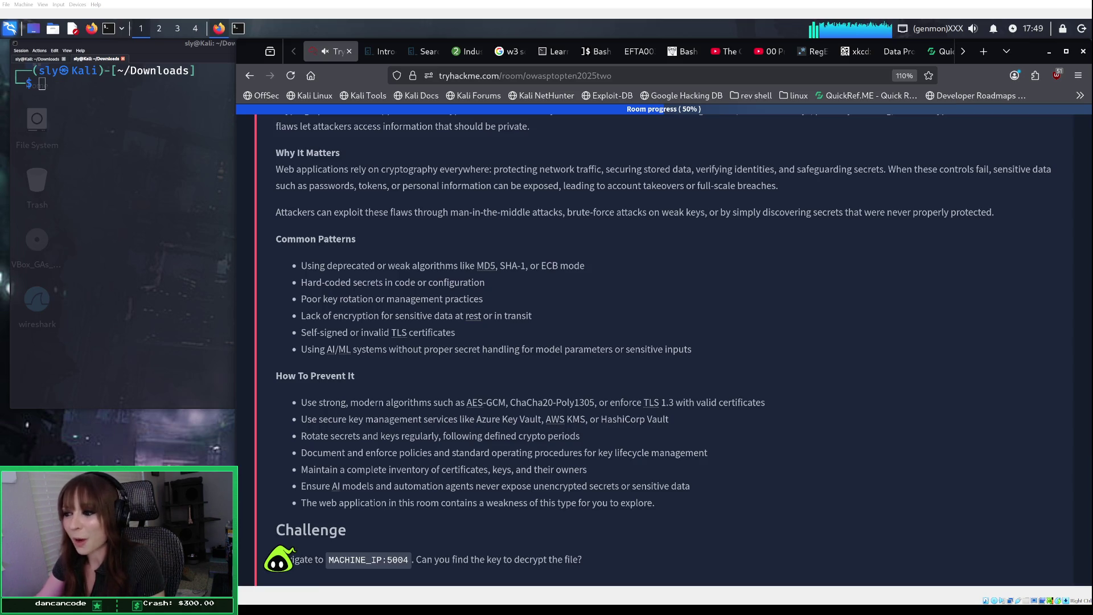
scroll(683, 350, down, 1)
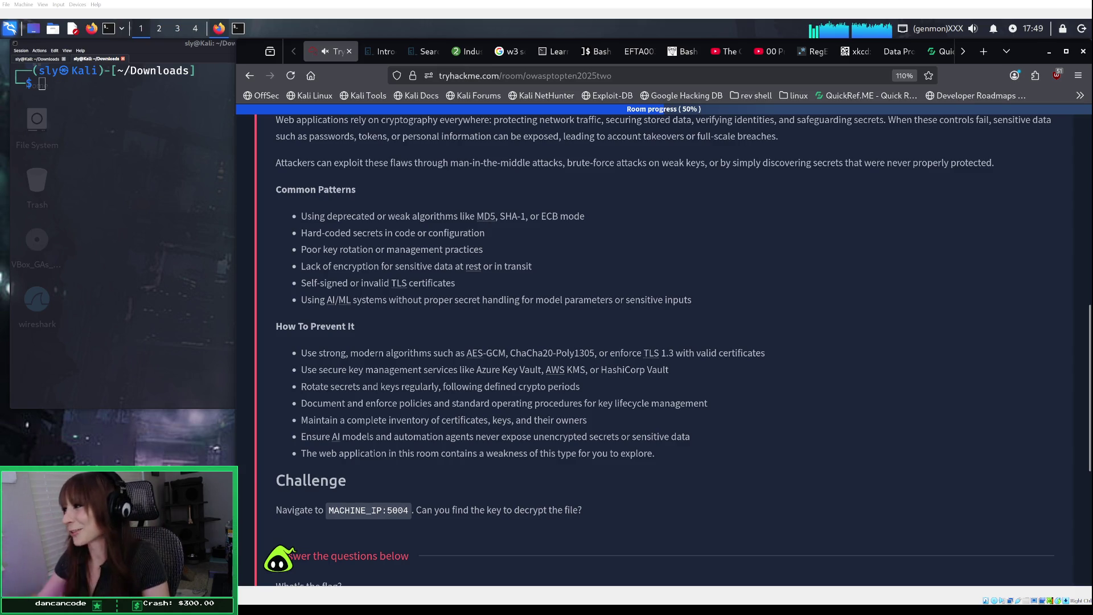
scroll(683, 350, down, 2)
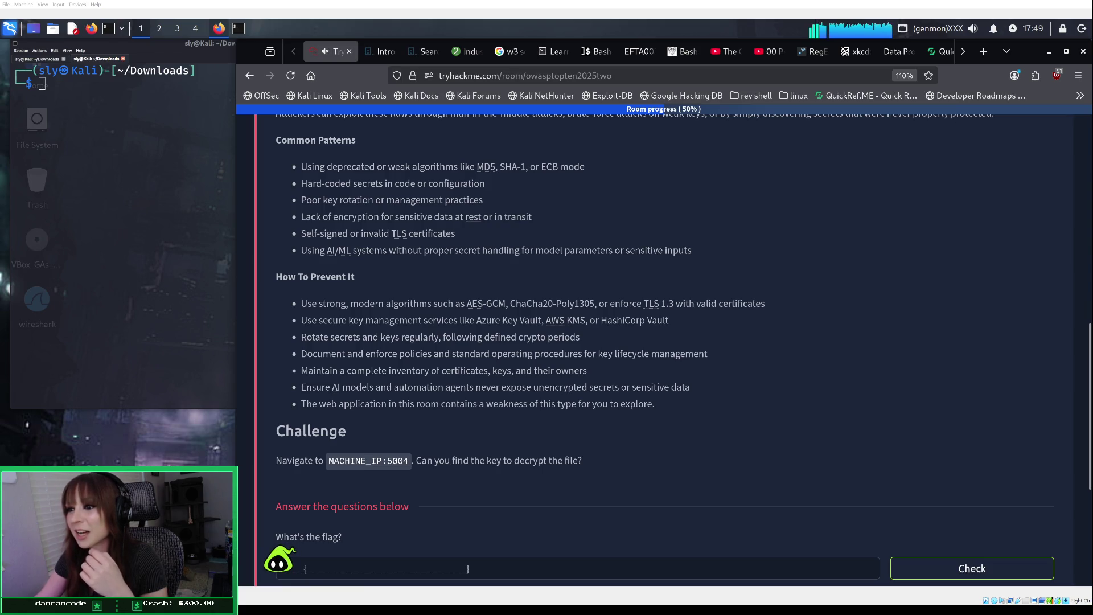
scroll(663, 347, down, 1)
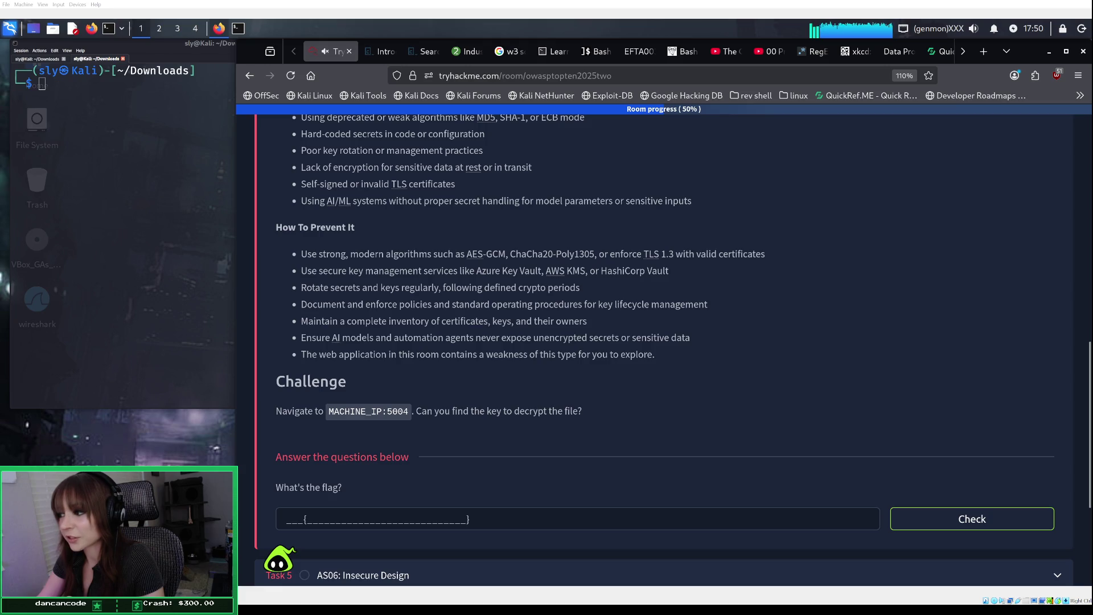
- Highlight the AI secrets exposure bullet and the MACHINE_IP:5004 address, then clear the selections
mouse_move(304, 338)
mouse_down()
mouse_move(560, 355)
mouse_move(671, 340)
mouse_move(647, 340)
mouse_up()
click(522, 335)
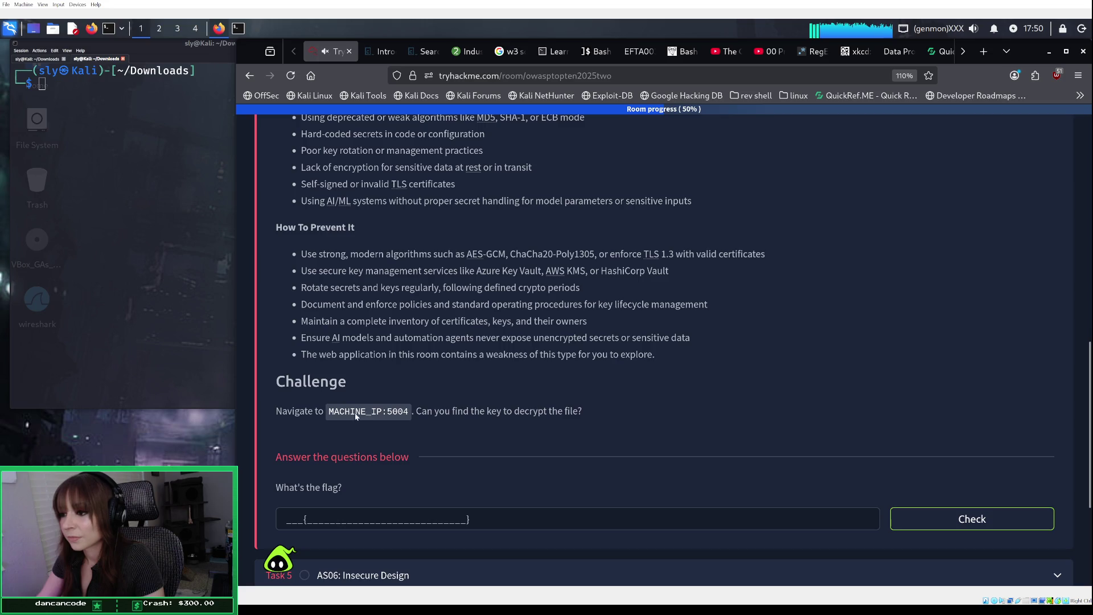
drag(326, 411, 408, 412)
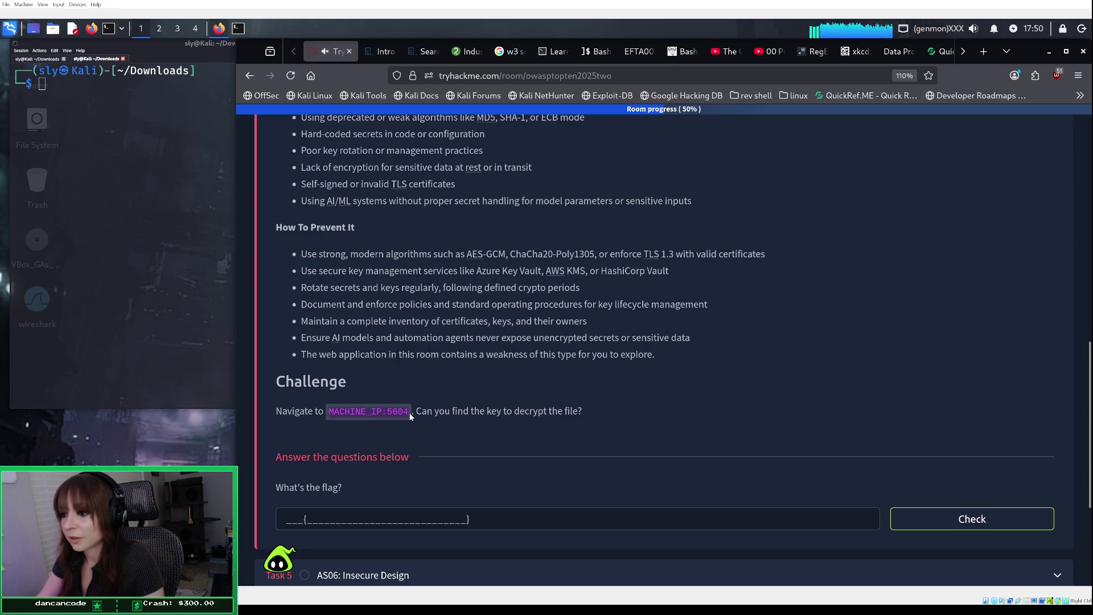
click(448, 385)
- Expand the Task 1 Introduction and start the room's target machine
scroll(598, 339, up, 6)
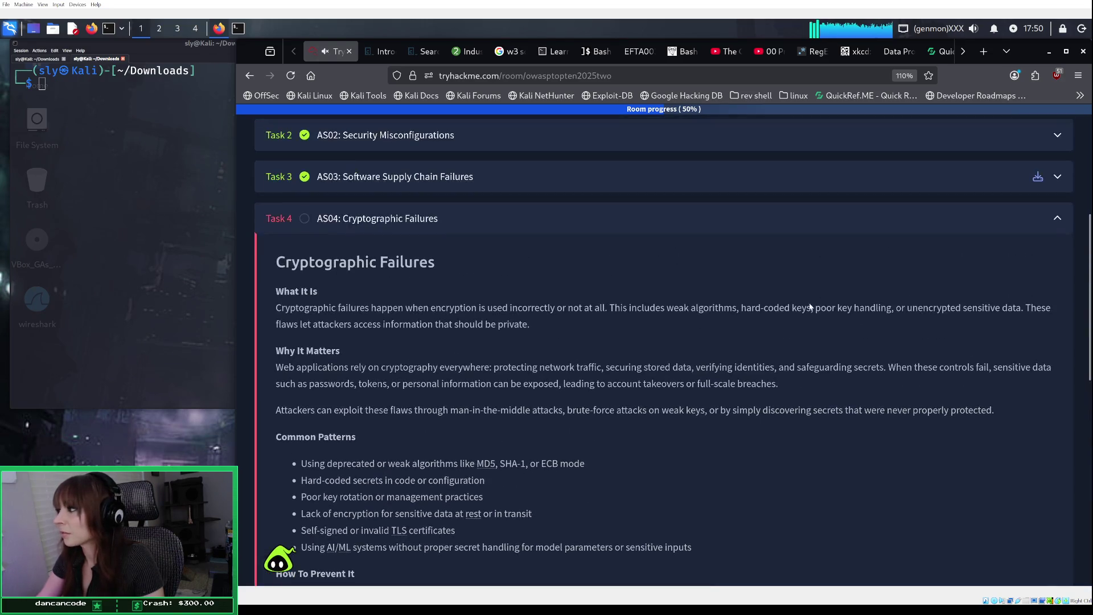
scroll(994, 184, up, 3)
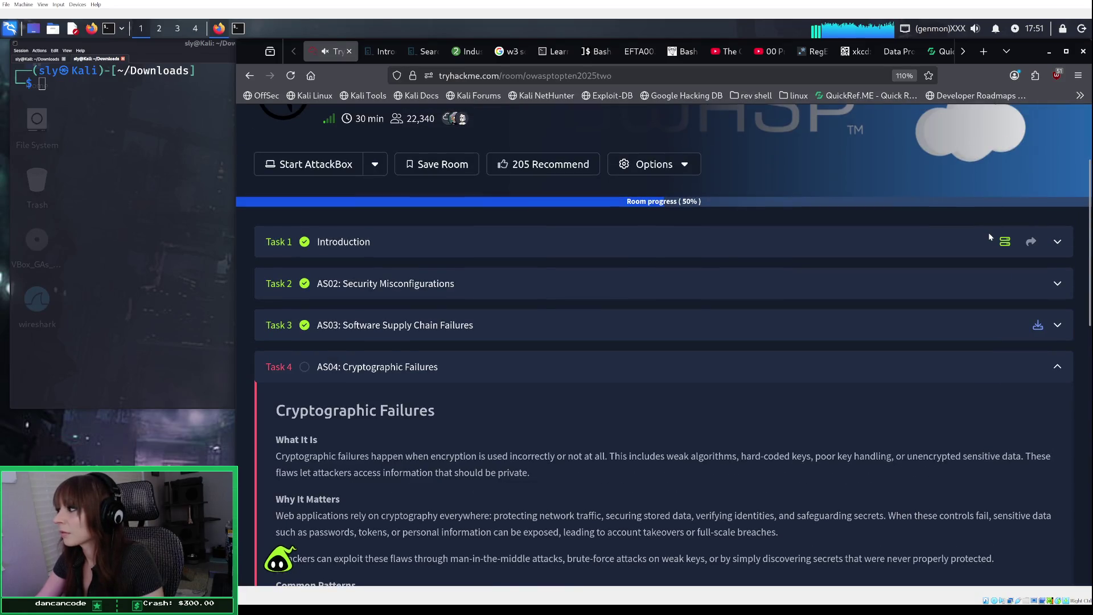
click(987, 239)
click(950, 419)
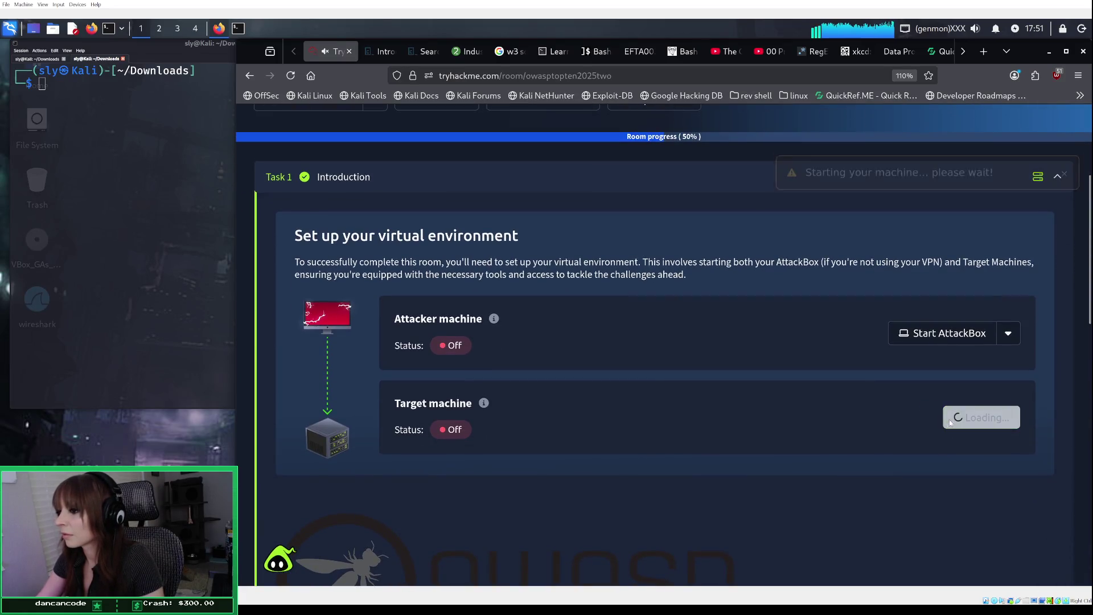
- Expand the AS03: Software Supply Chain Failures and AS04: Cryptographic Failures tasks
scroll(872, 377, down, 10)
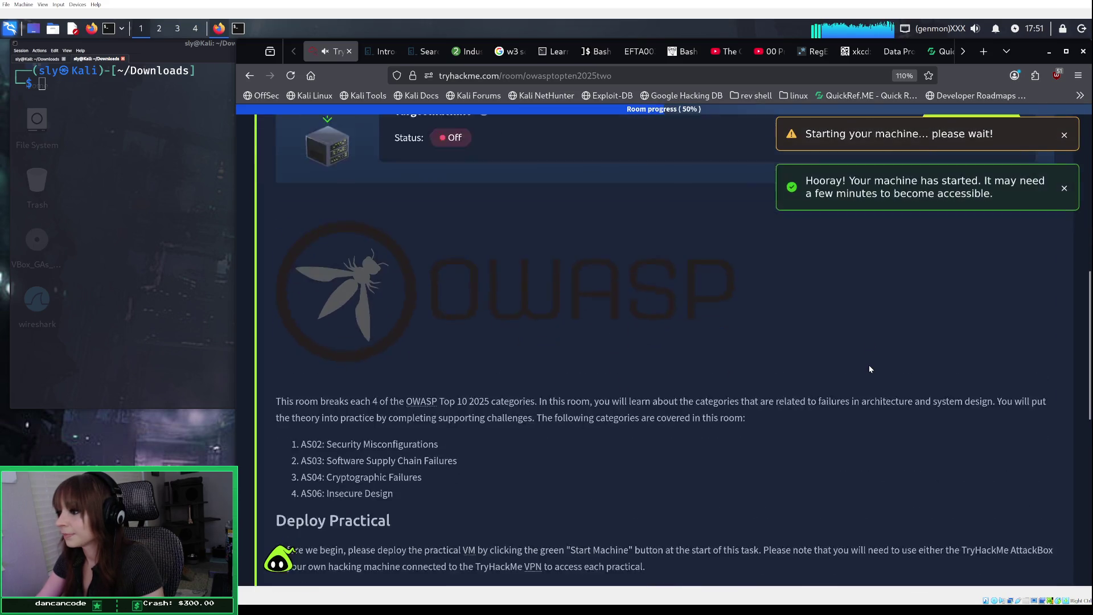
scroll(869, 369, down, 4)
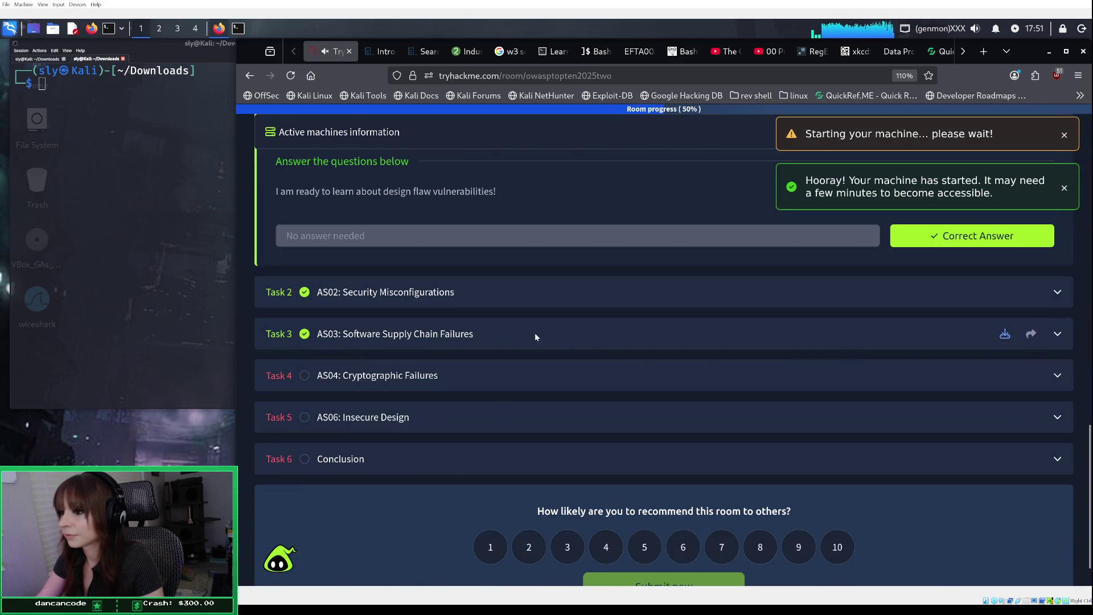
click(562, 339)
scroll(563, 340, down, 3)
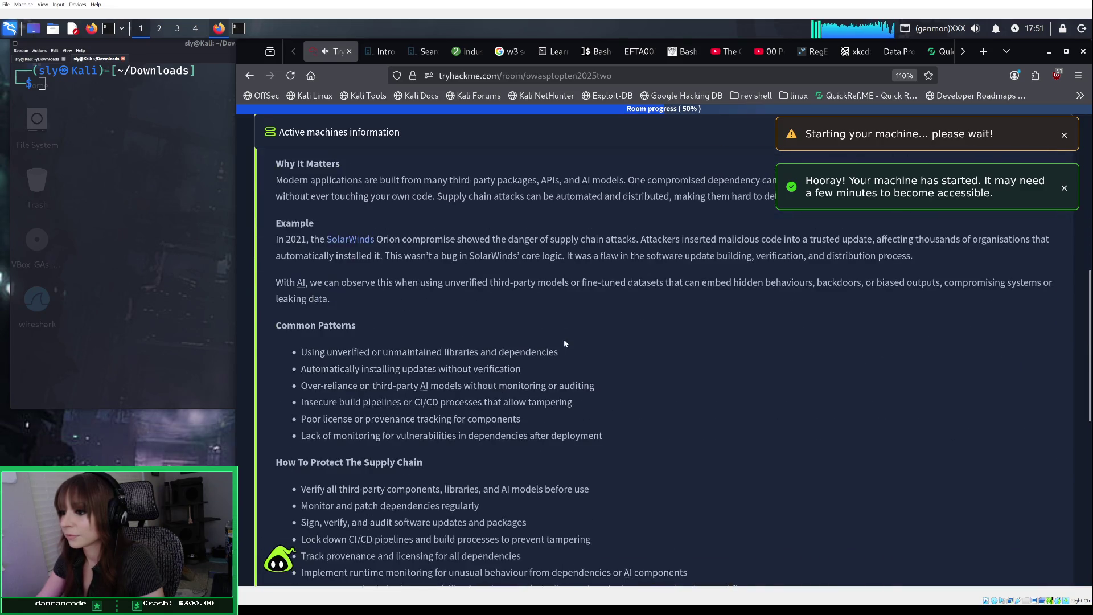
scroll(564, 339, down, 10)
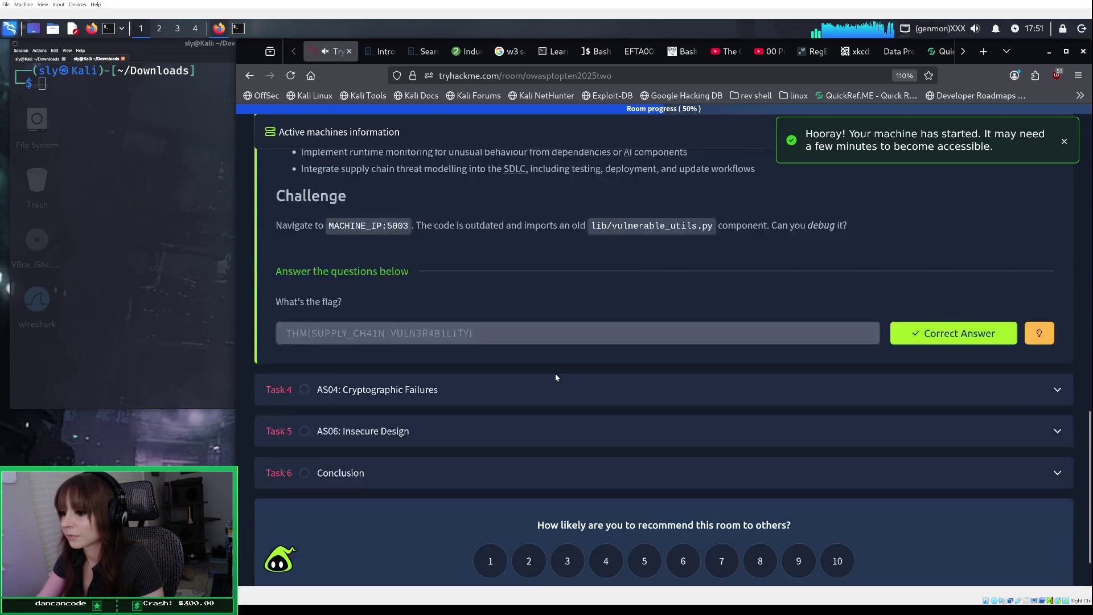
click(558, 369)
- Scroll down to the Challenge pointing to 10.81.179.1:5004 and the 'What's the flag?' field
scroll(559, 367, down, 3)
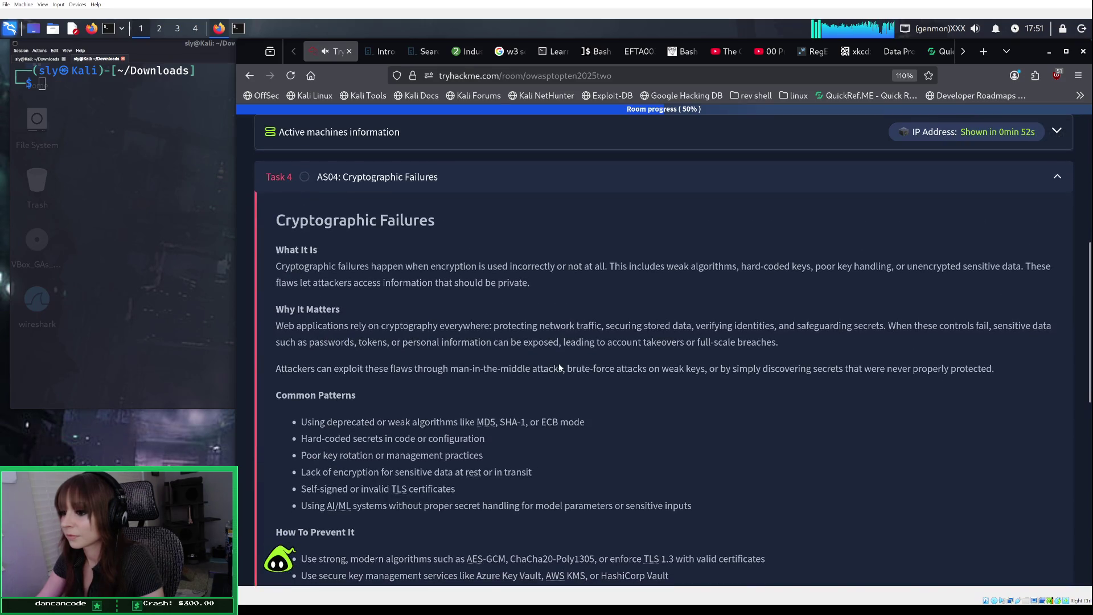
scroll(558, 367, down, 5)
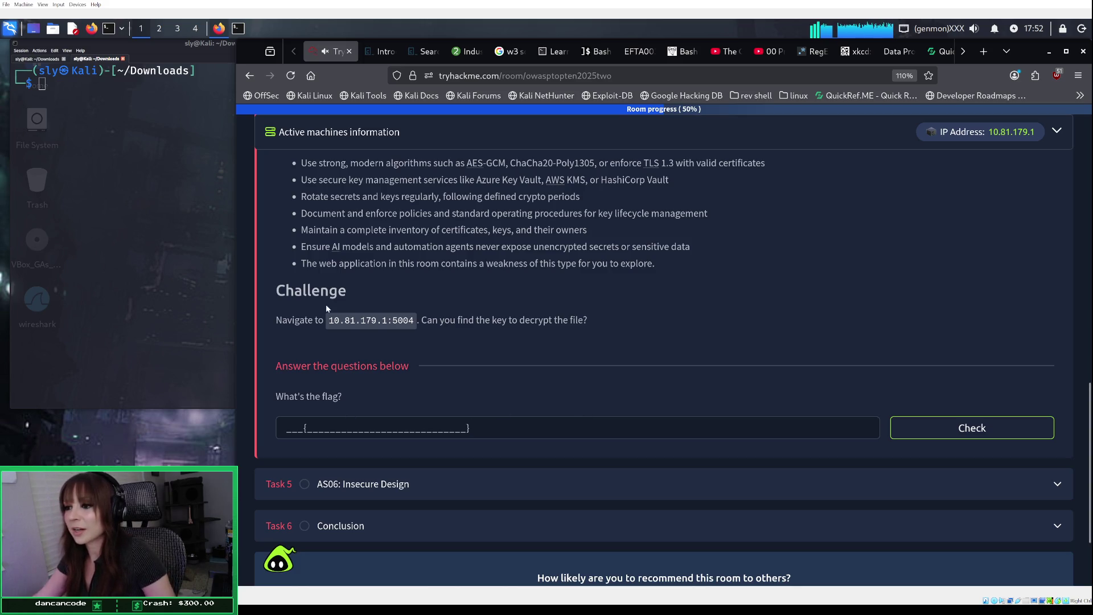
- Copy the challenge address 10.81.179.1:5004 from the TryHackMe task
mouse_move(326, 323)
mouse_down()
mouse_move(431, 323)
mouse_move(416, 323)
mouse_up()
right_click(412, 320)
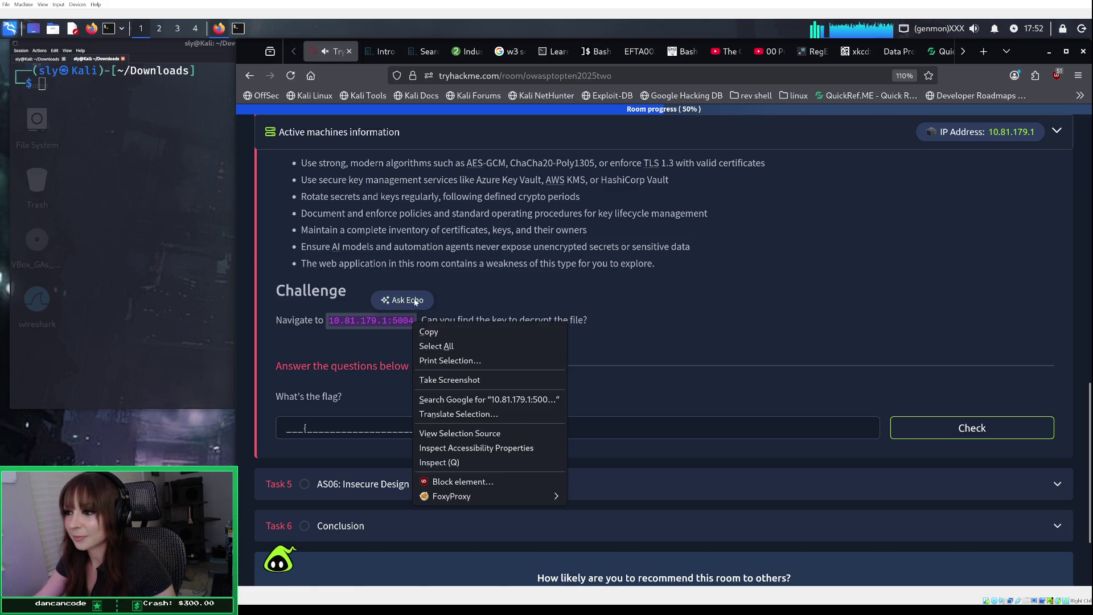
click(435, 331)
- Open 10.81.179.1:5004 in a new tab placed right after the TryHackMe tab
key(ctrl+t)
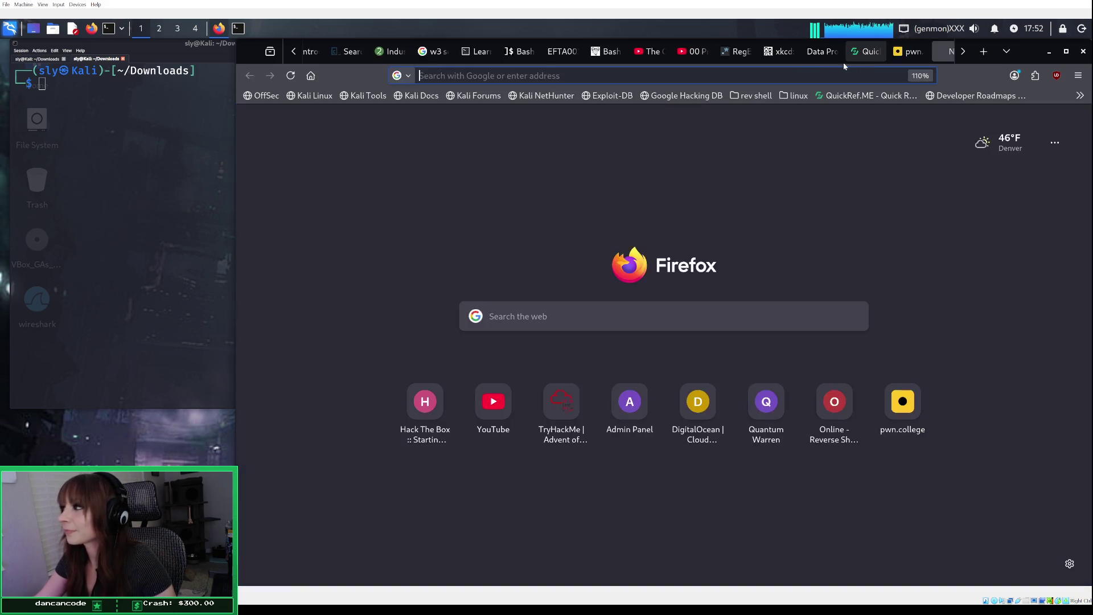
drag(932, 51, 334, 55)
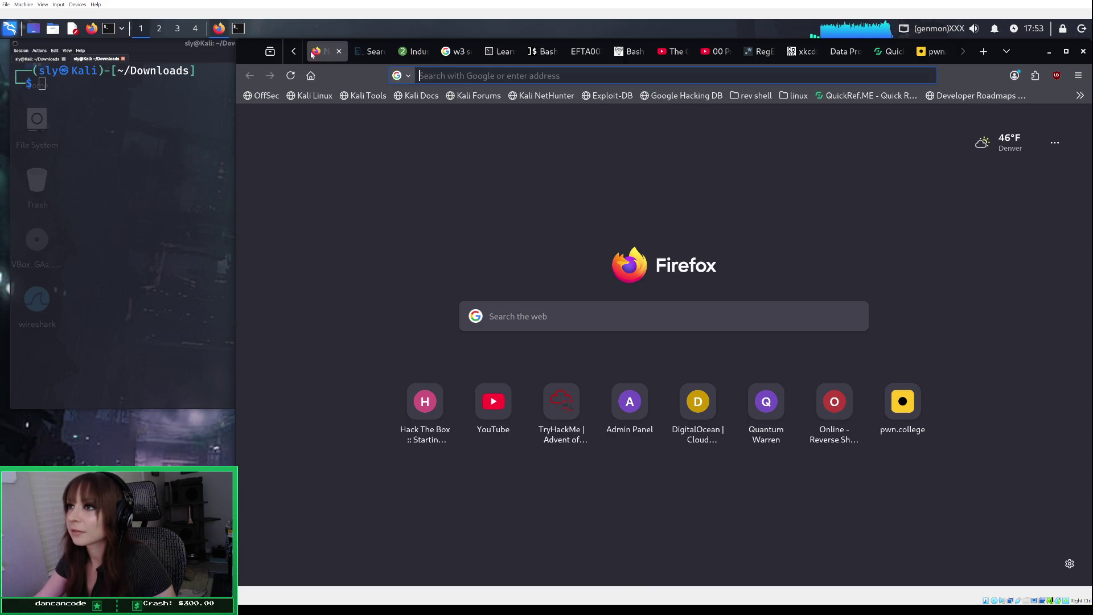
click(293, 53)
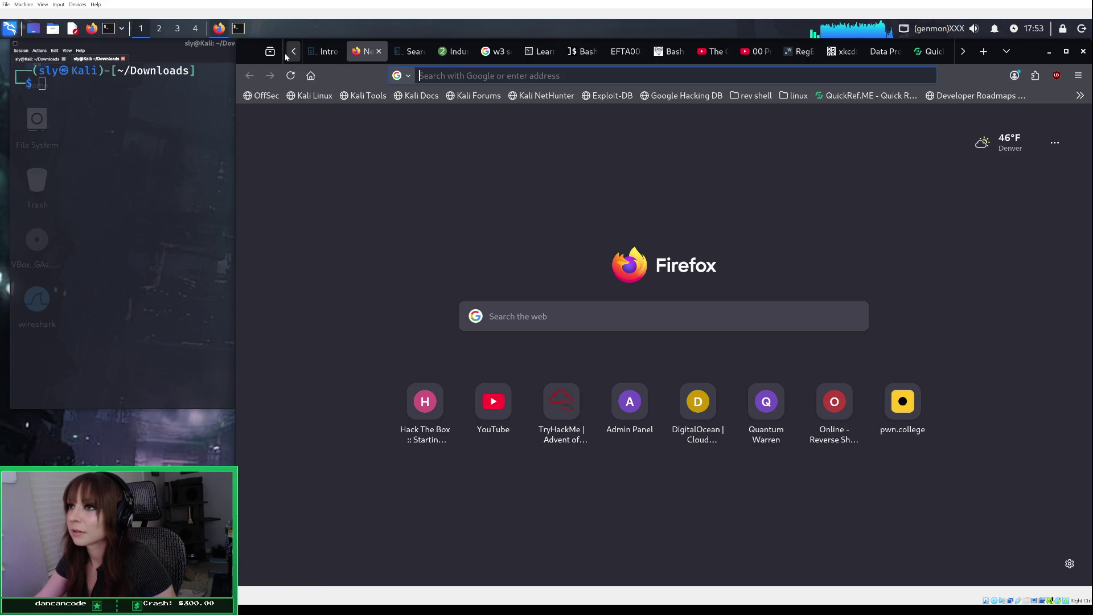
click(292, 53)
drag(413, 51, 378, 51)
click(457, 75)
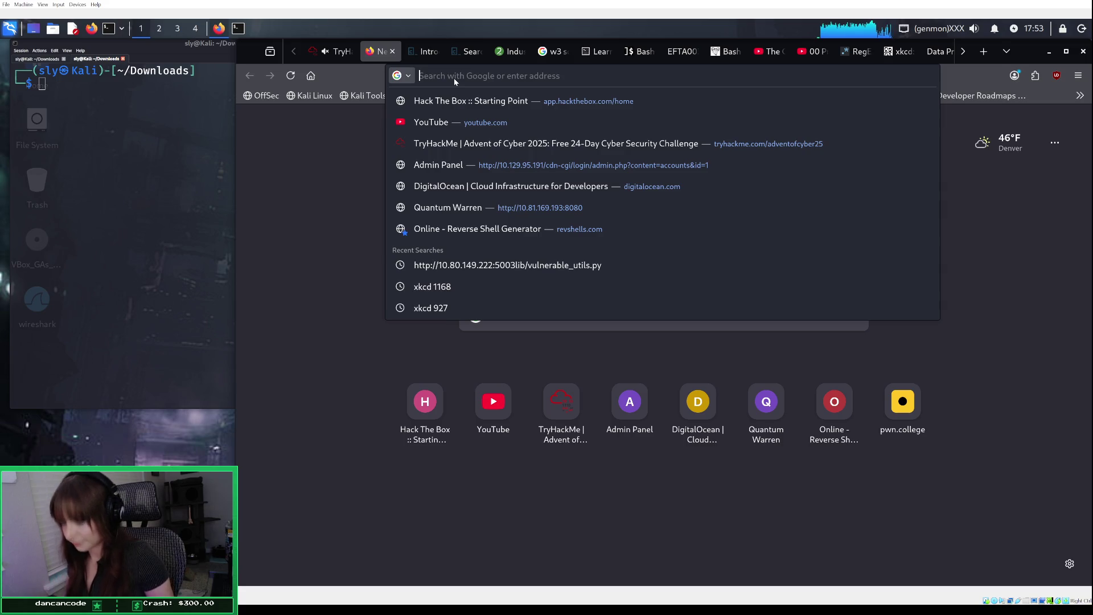
text(10.81.179.1:5004)
key(Return)
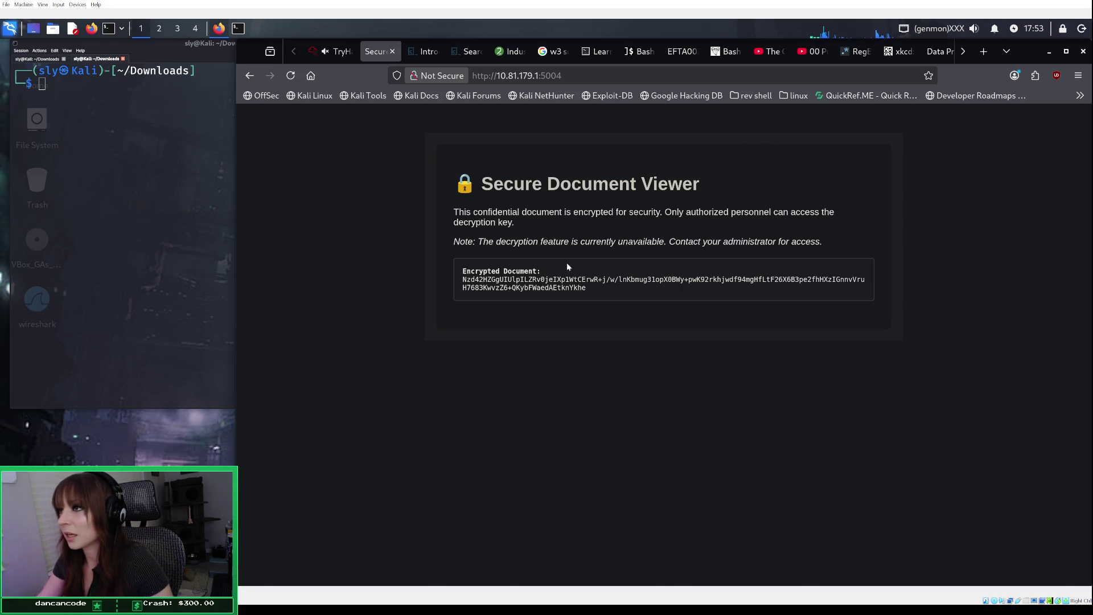
- Return to the TryHackMe room page and scroll around the challenge text
click(343, 51)
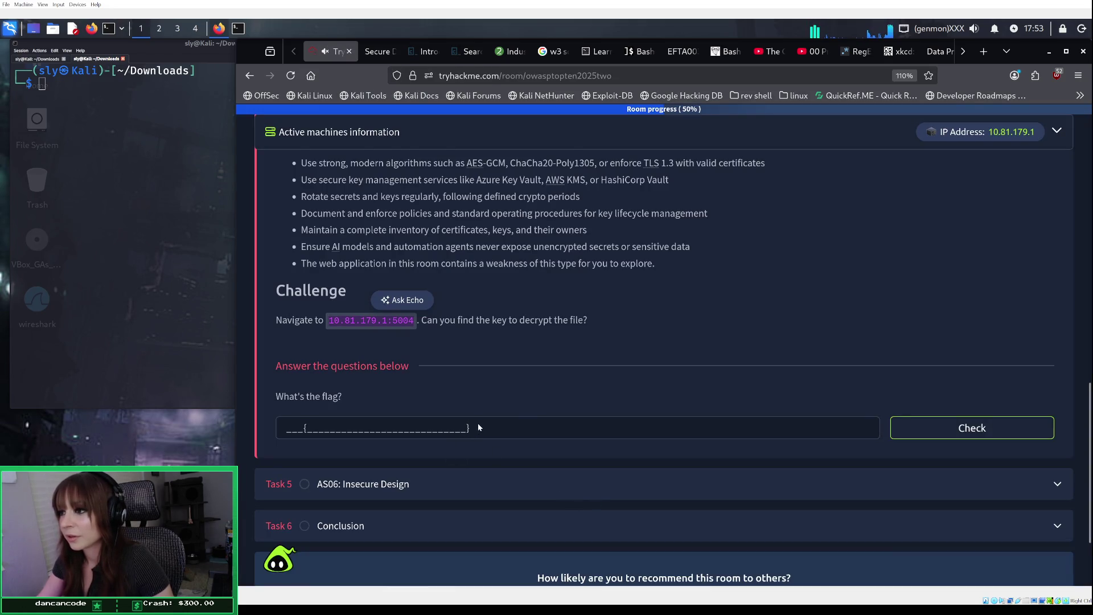
scroll(477, 421, up, 3)
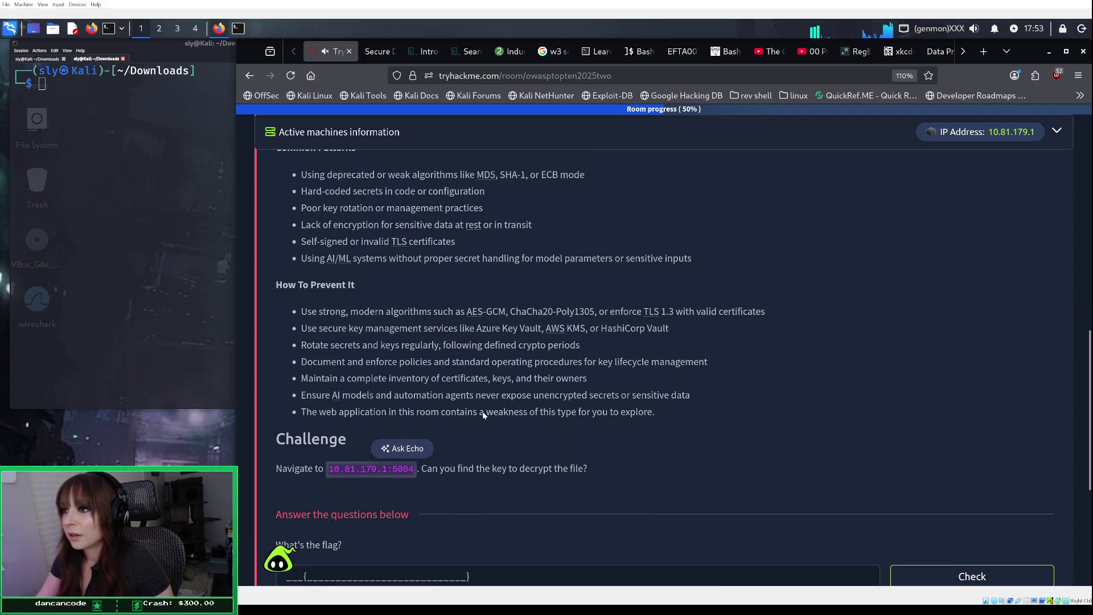
scroll(482, 411, up, 1)
scroll(483, 411, down, 2)
scroll(483, 414, up, 2)
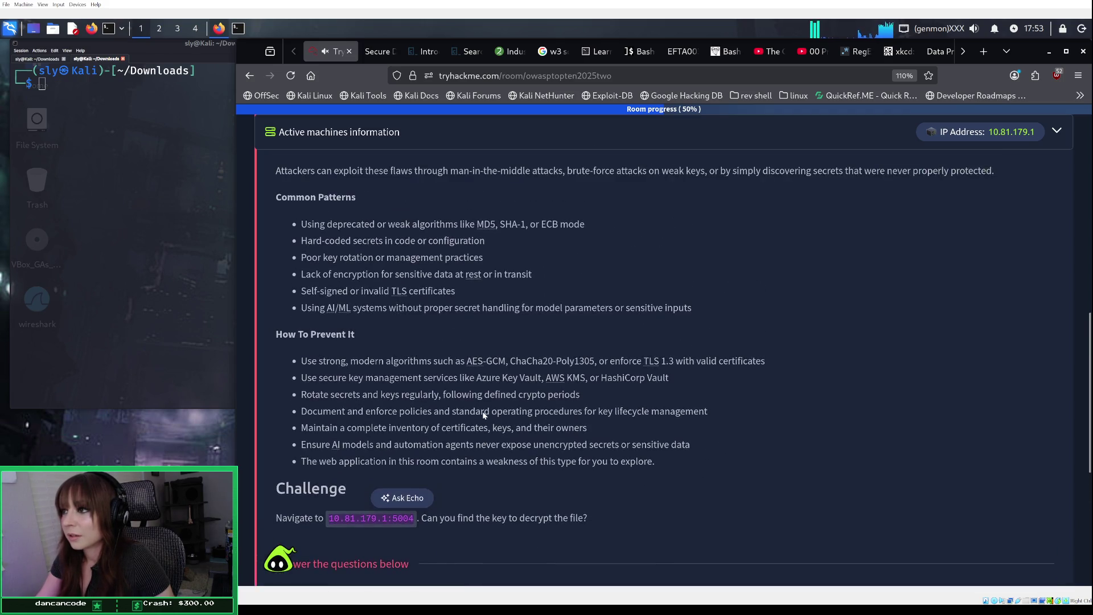
scroll(483, 415, down, 1)
scroll(483, 411, down, 1)
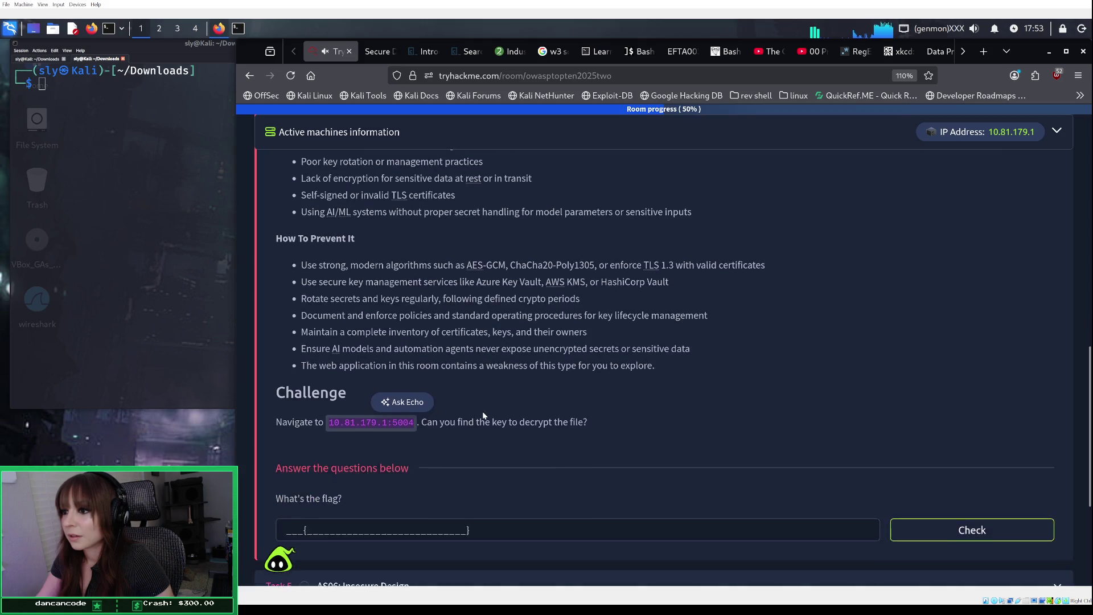
- Select the full encrypted document string on the Secure Document Viewer page
click(376, 53)
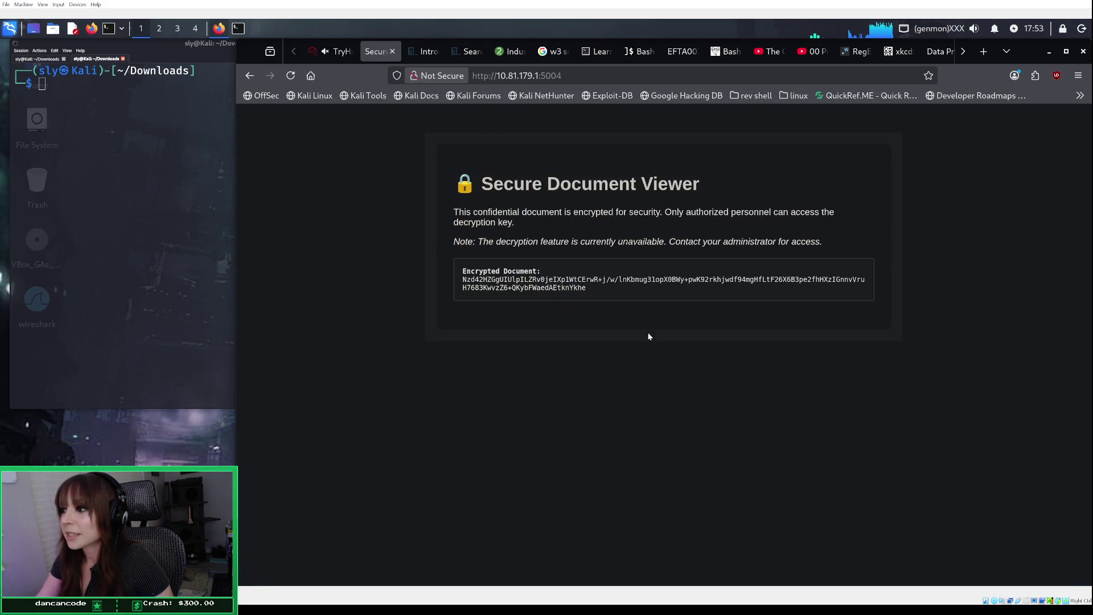
mouse_move(589, 288)
mouse_down()
mouse_move(495, 272)
mouse_move(463, 282)
mouse_up()
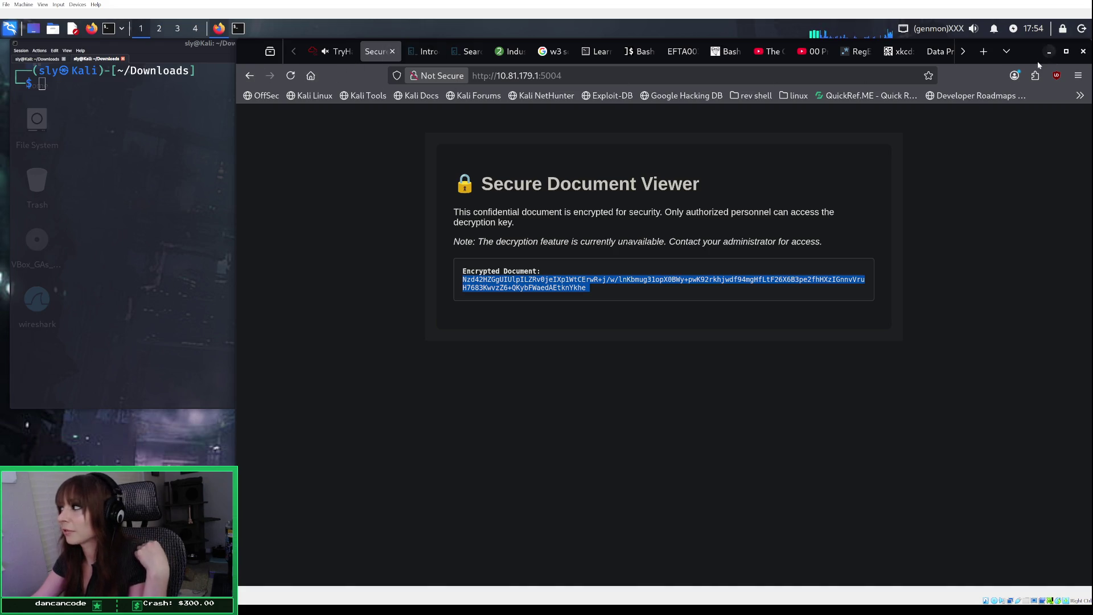
click(983, 51)
- Search Google for 'cyberchef' after a suggested local address failed to load
click(819, 75)
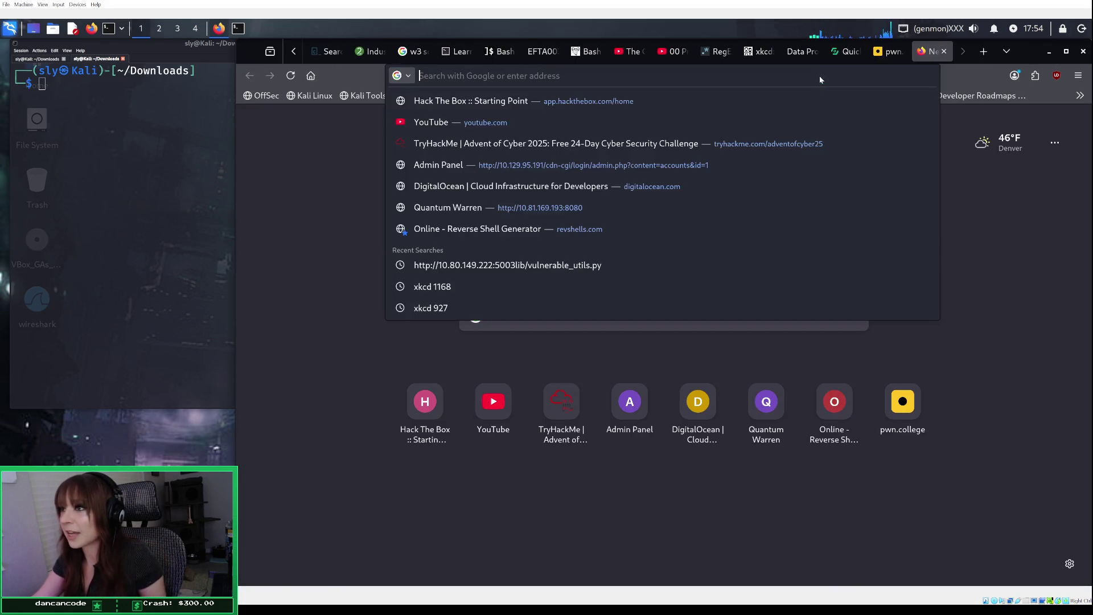
text(cyber)
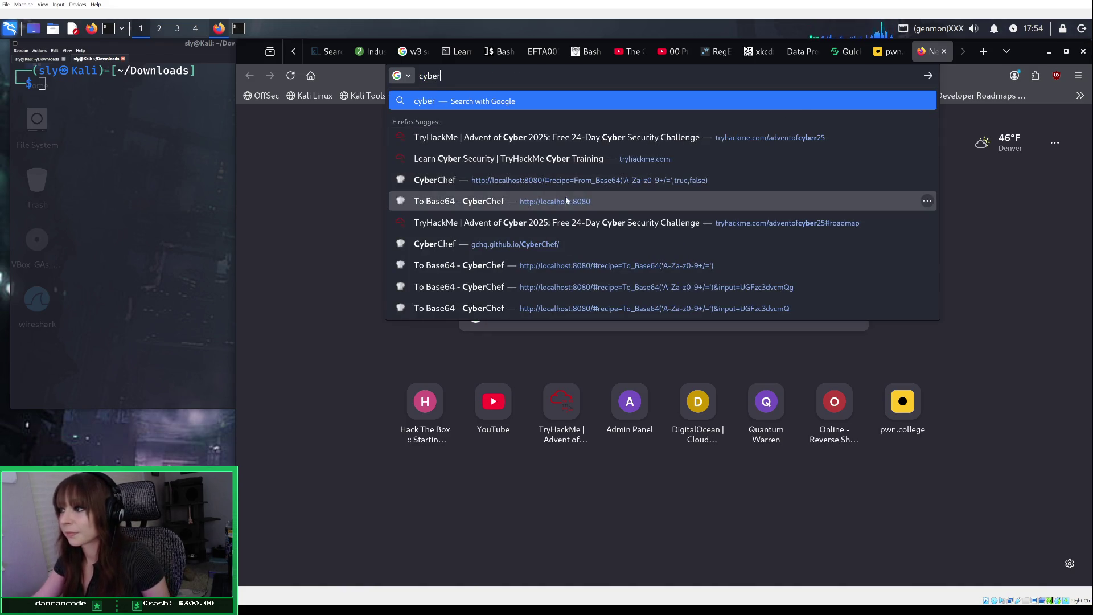
click(435, 185)
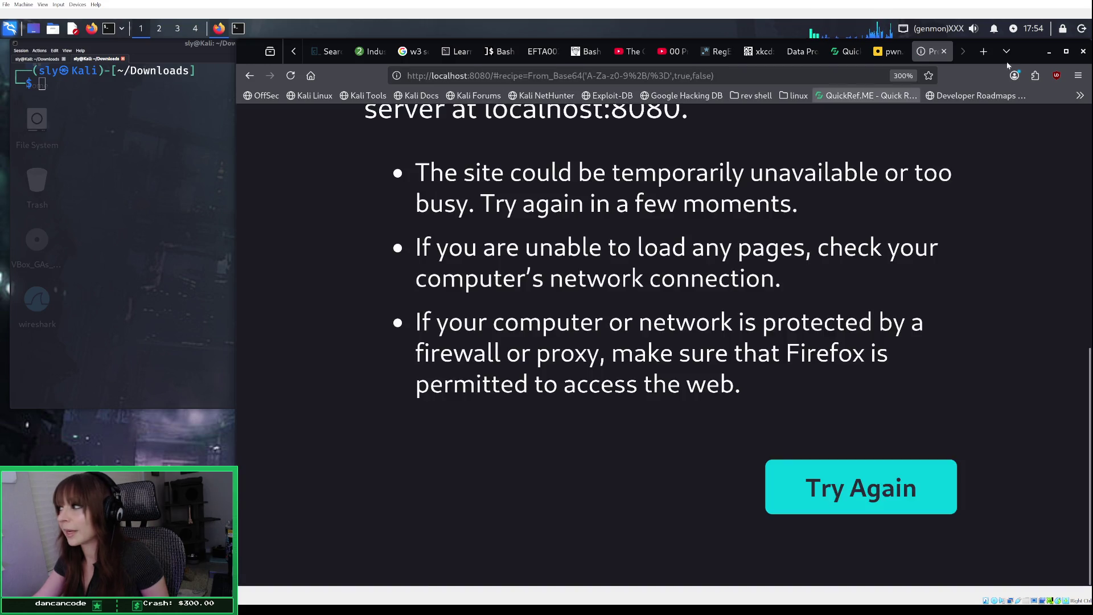
click(800, 79)
text(cybe)
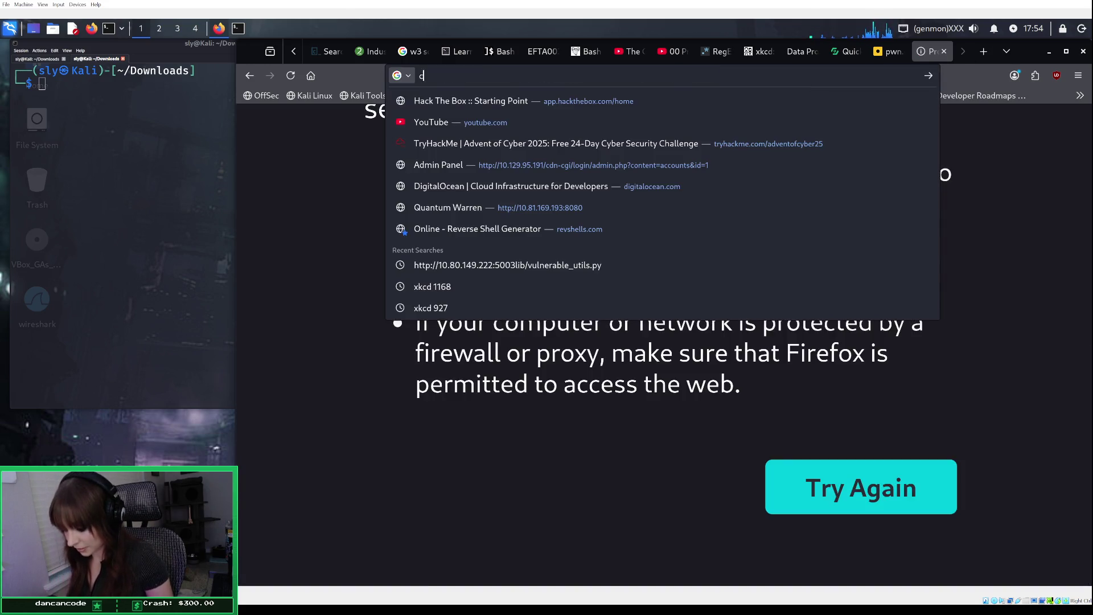
text(rchef)
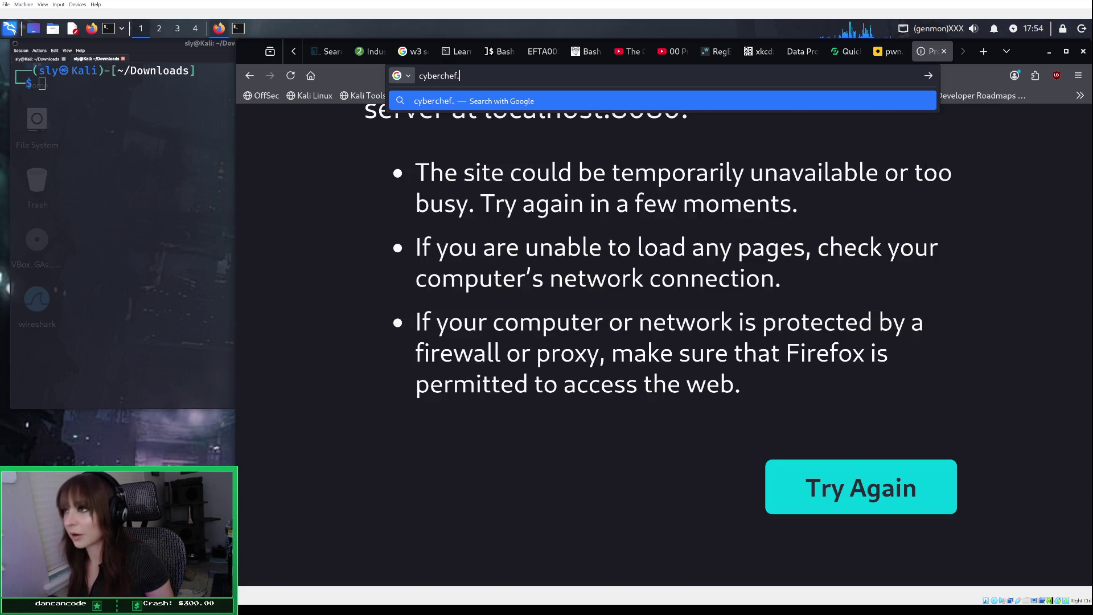
key(Return)
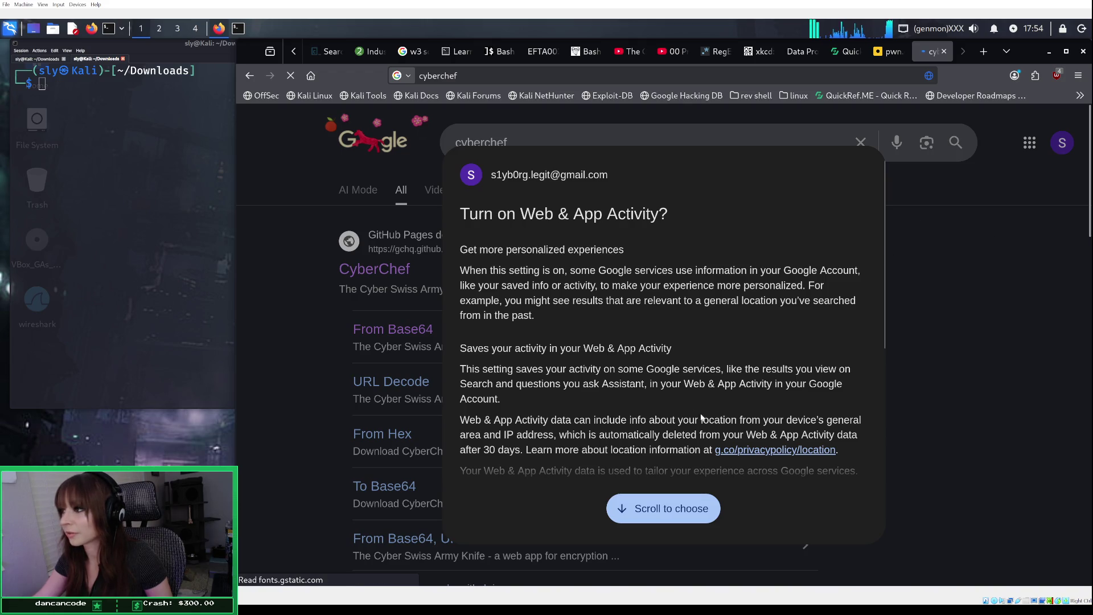
- Decline Web & App Activity and open the official CyberChef site at gchq.github.io
scroll(686, 472, down, 3)
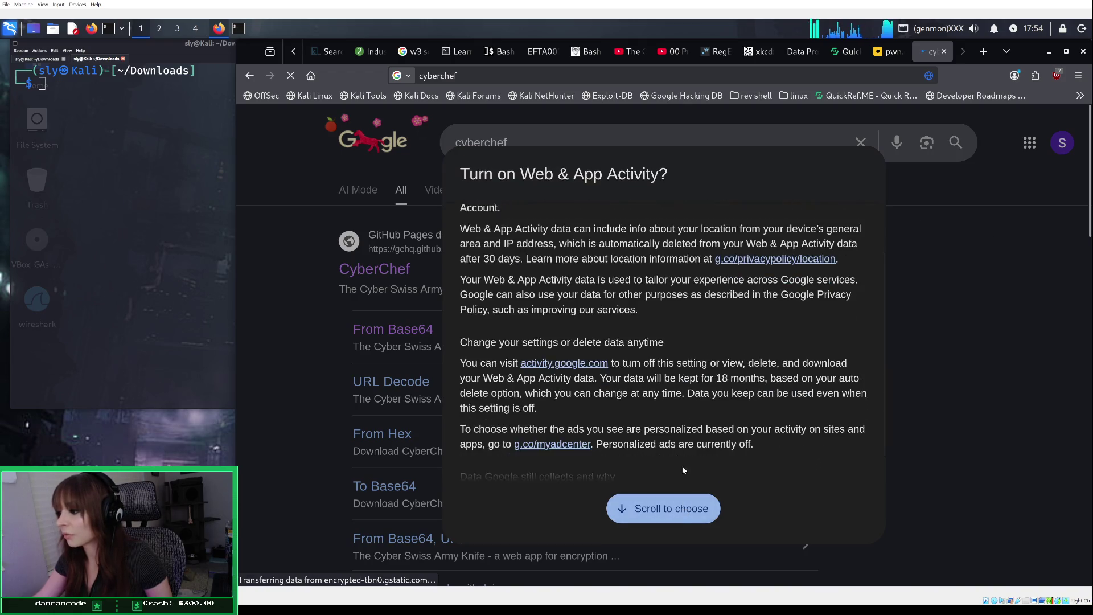
click(677, 504)
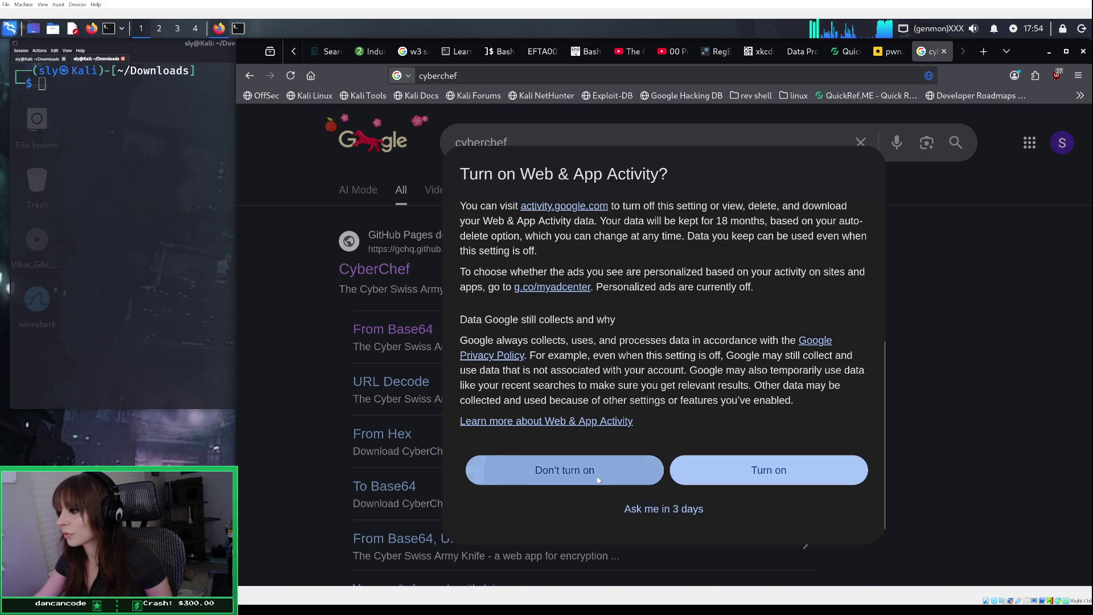
click(564, 469)
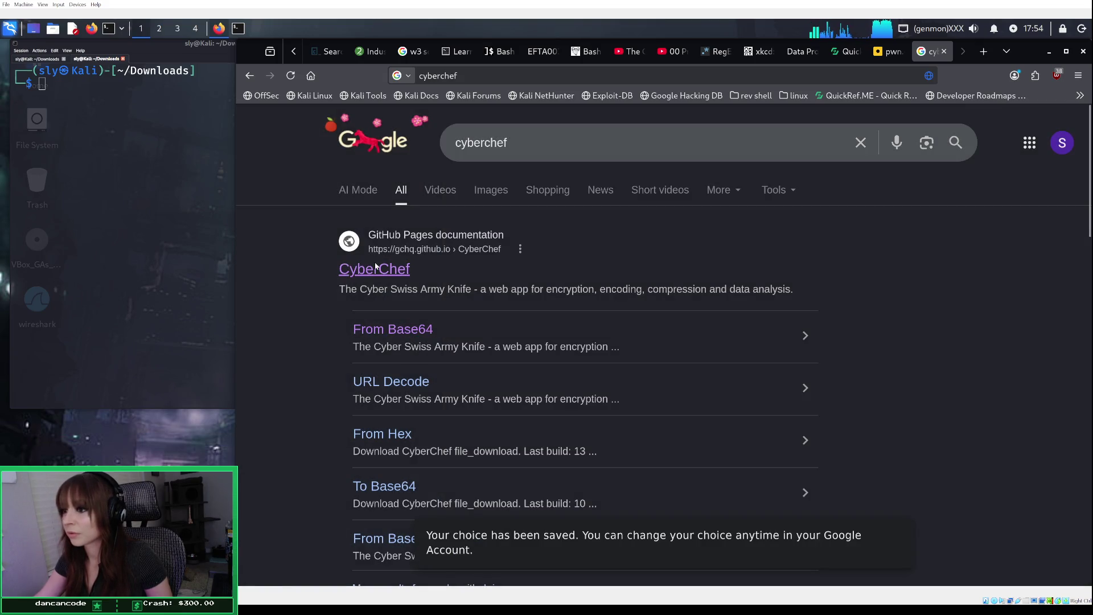
click(375, 268)
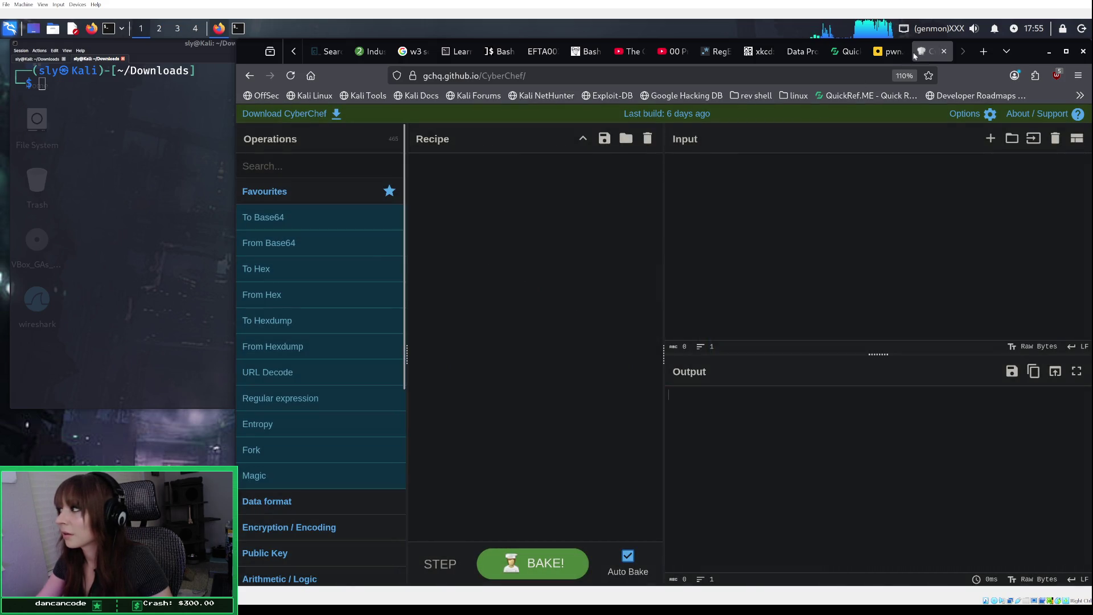
- Move the CyberChef tab next to Secure Document Viewer, dismissing the tab group prompt
drag(915, 55, 285, 57)
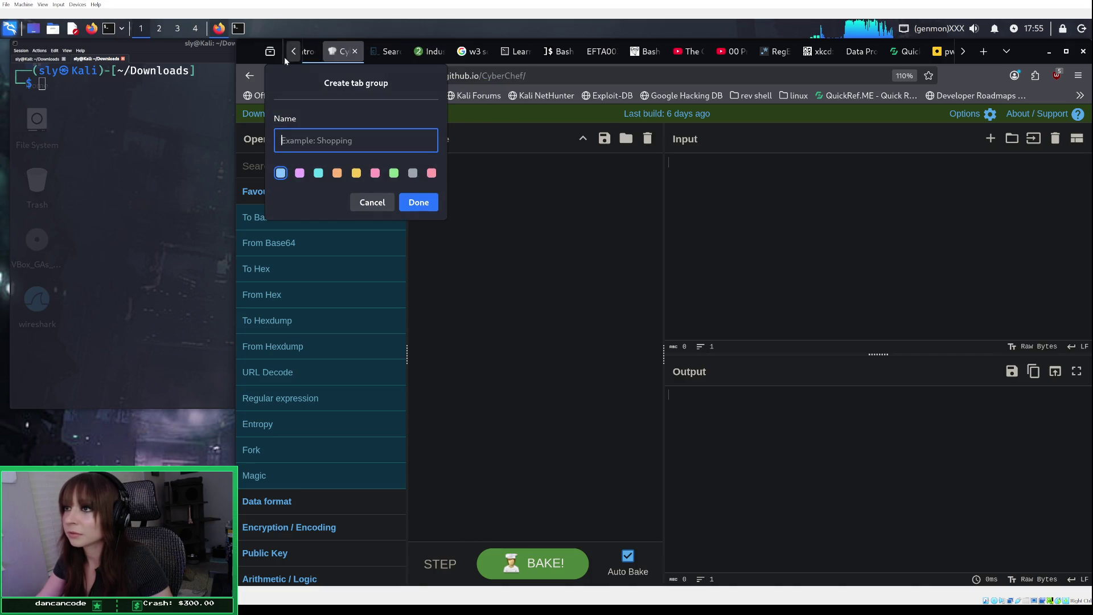
click(419, 202)
drag(378, 53, 335, 56)
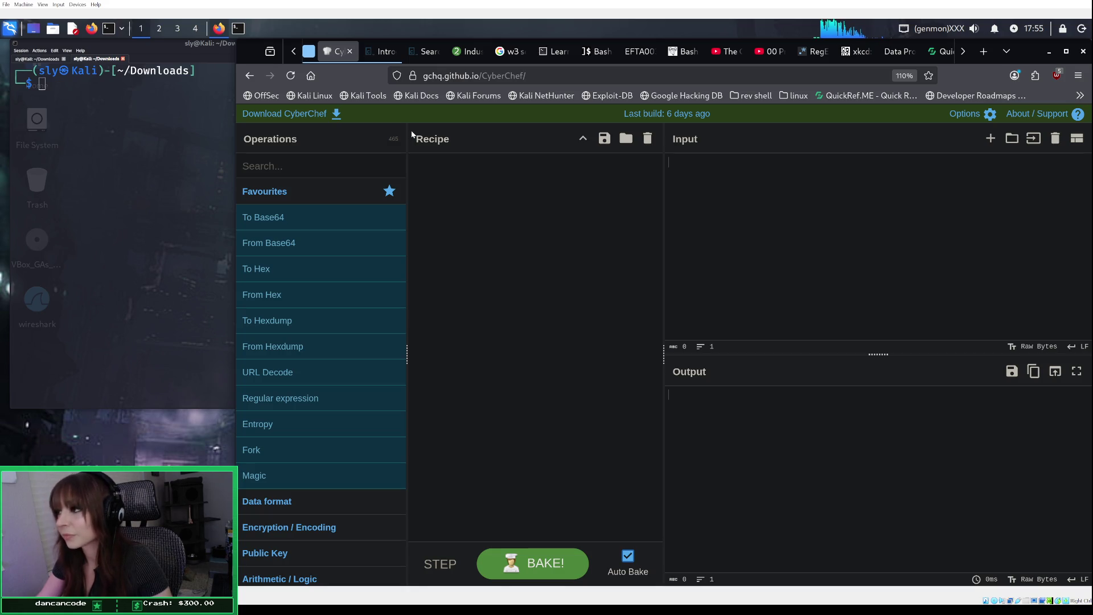
click(293, 52)
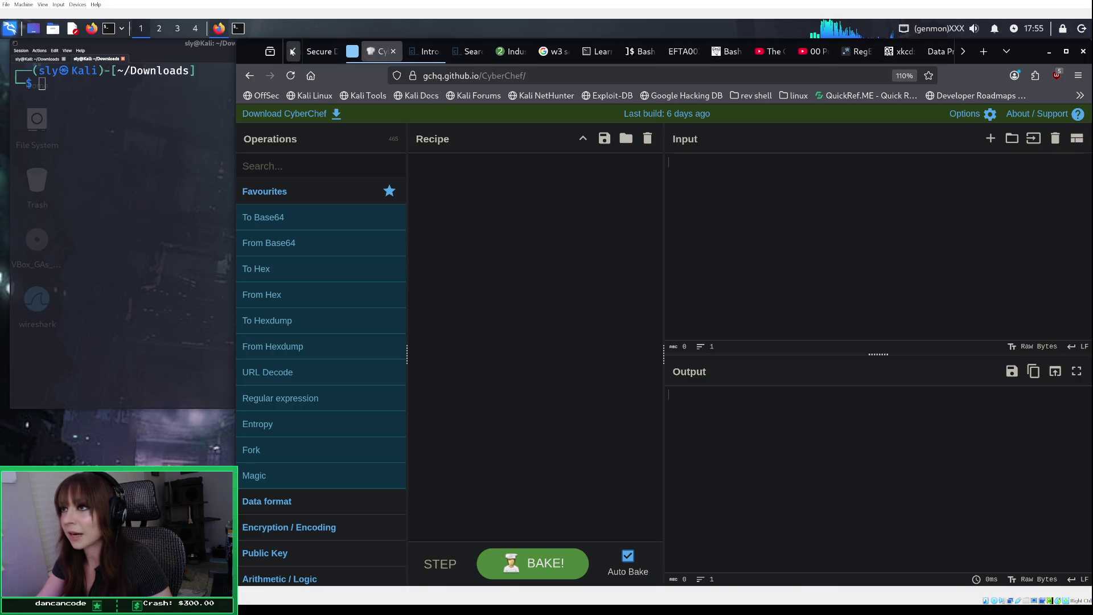
key(ctrl+w)
- Ungroup the tab group and bring CyberChef to the front
click(353, 52)
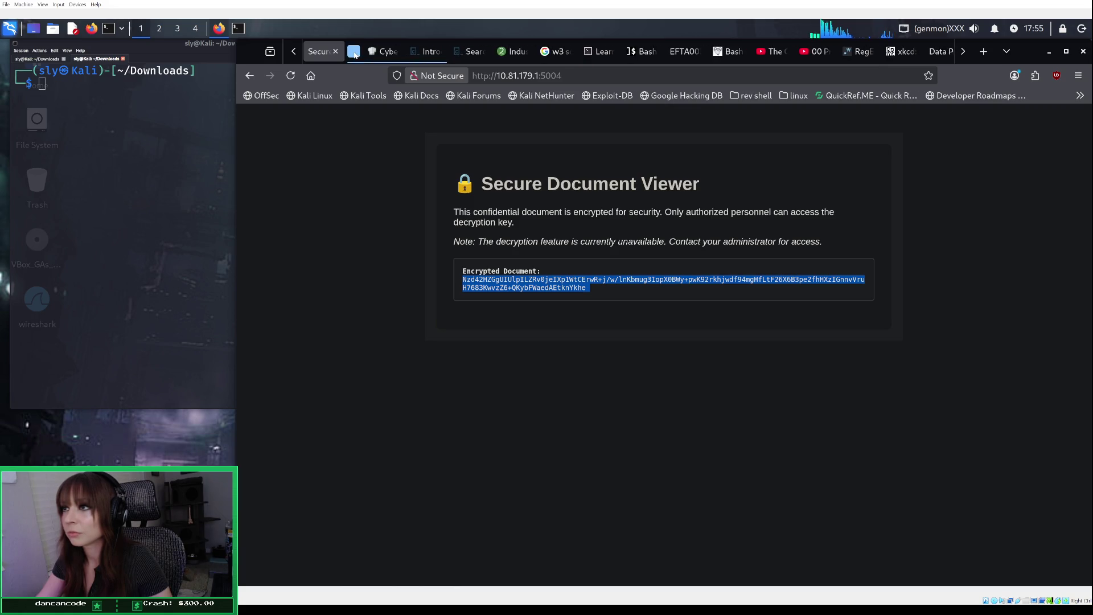
right_click(354, 54)
click(363, 174)
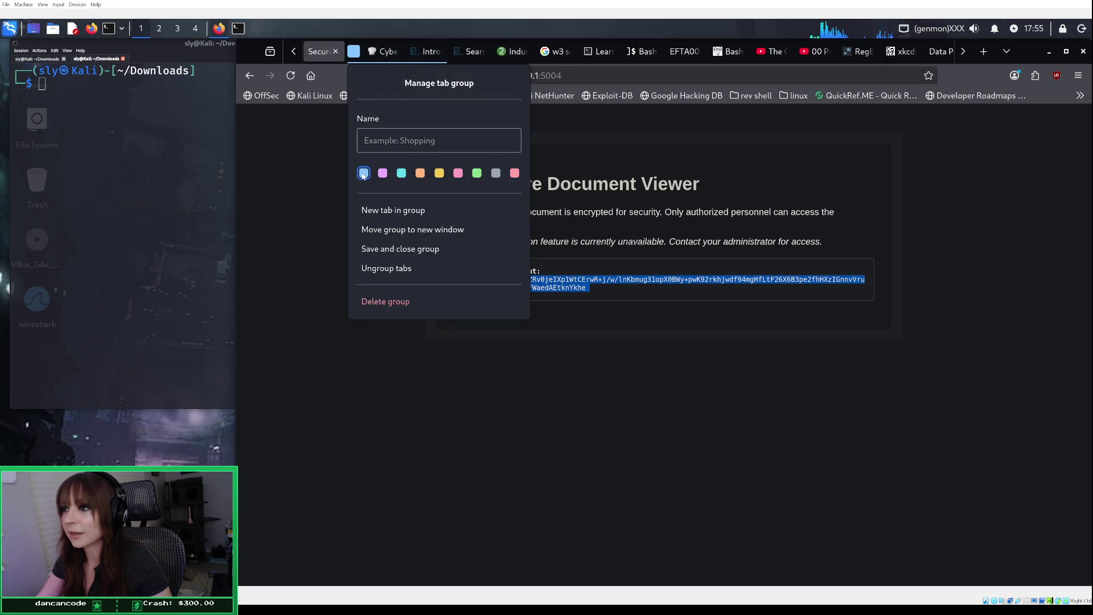
click(387, 270)
click(367, 52)
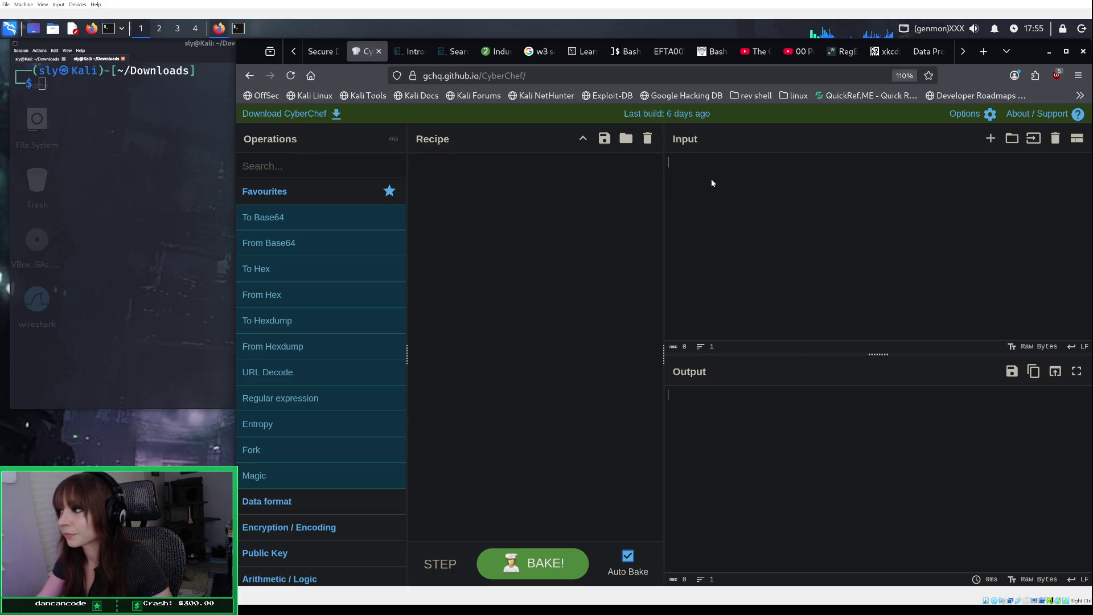
- Paste the ciphertext, decode it with From Base64 keeping Remove non-alphabet chars on, and return to TryHackMe
key(ctrl+v)
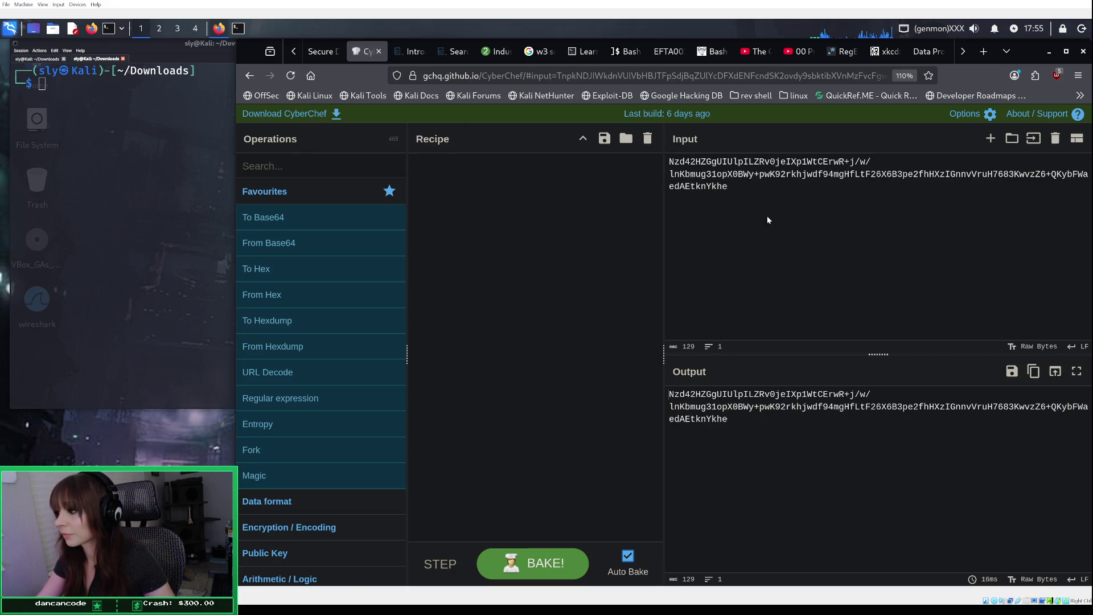
mouse_move(312, 240)
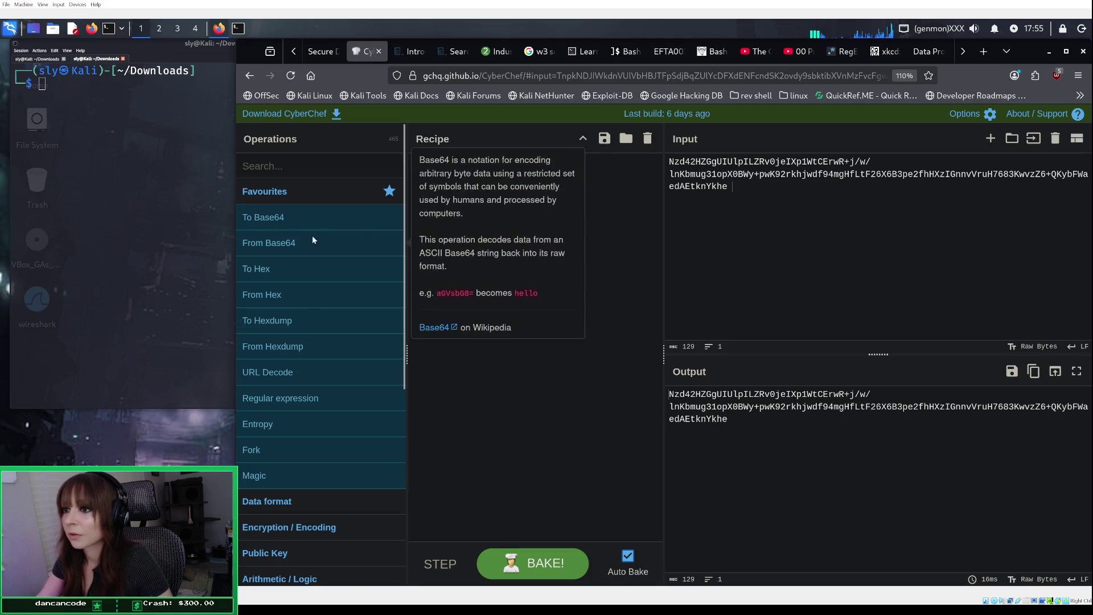
drag(312, 239, 527, 209)
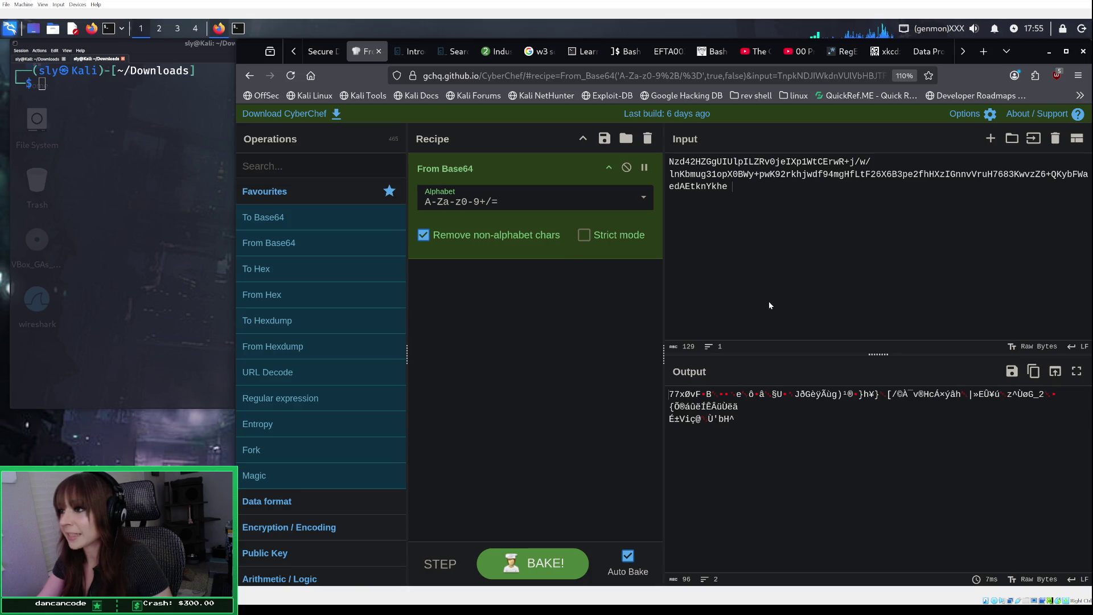
click(429, 235)
click(445, 238)
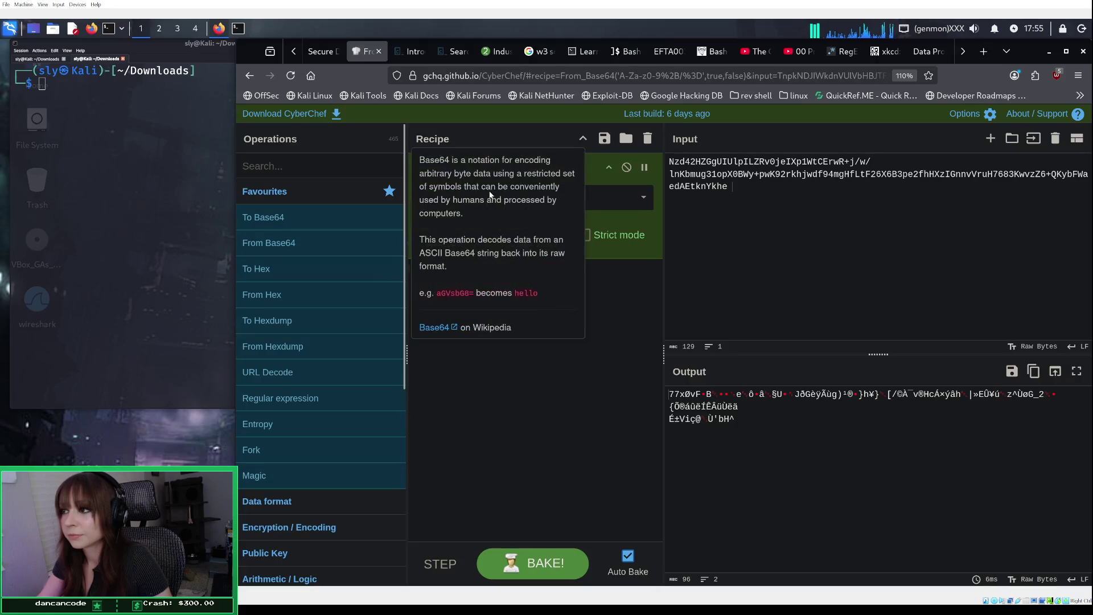
click(295, 52)
click(330, 51)
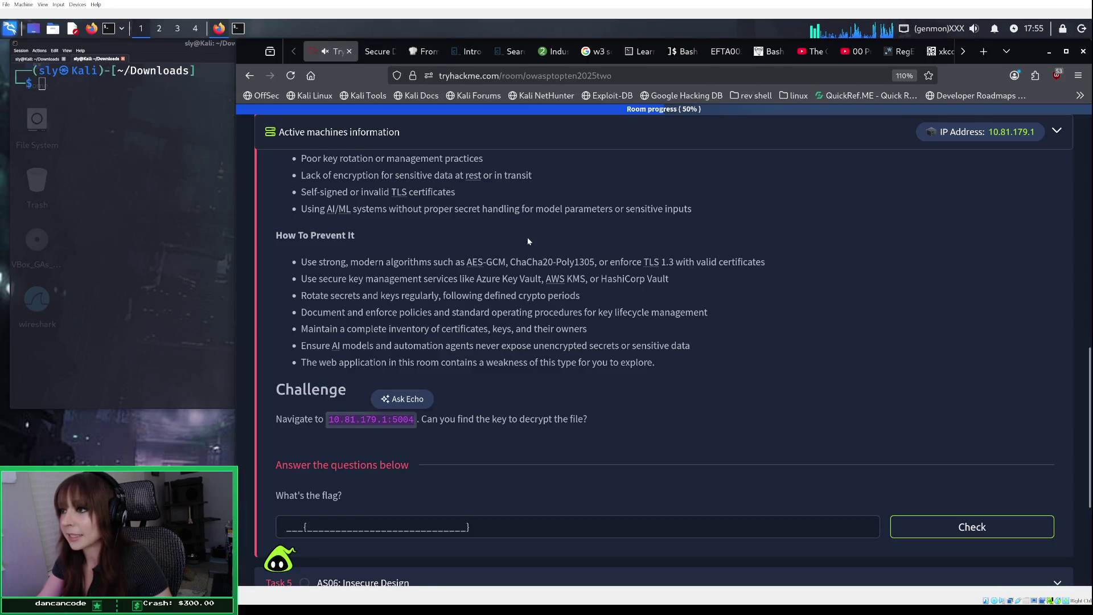
- Review TryHackMe's Common Patterns, then go back to CyberChef's operations search
scroll(527, 237, up, 3)
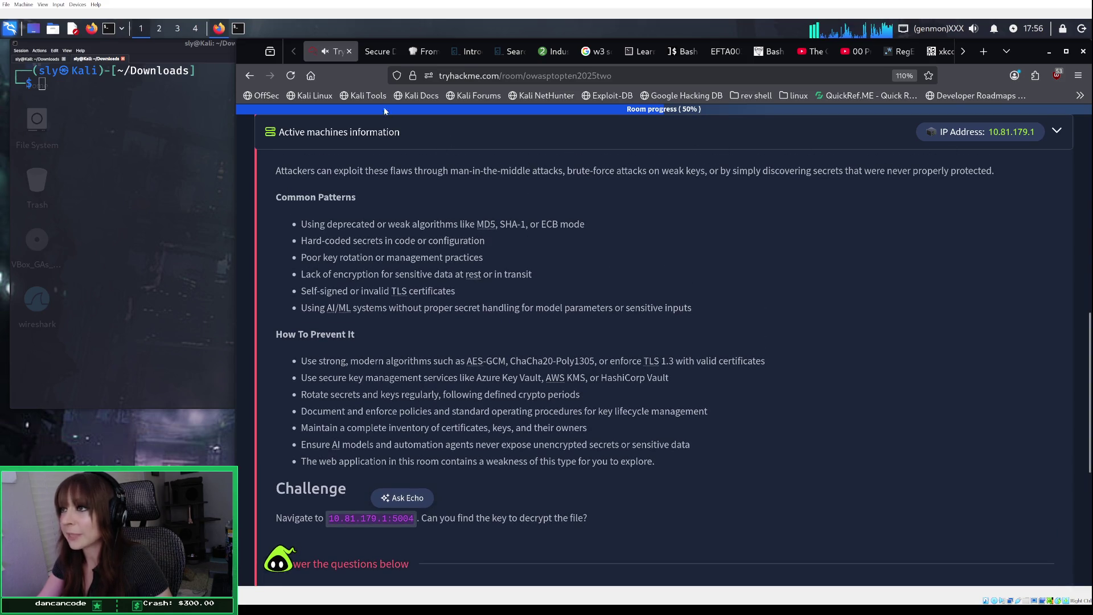
click(383, 51)
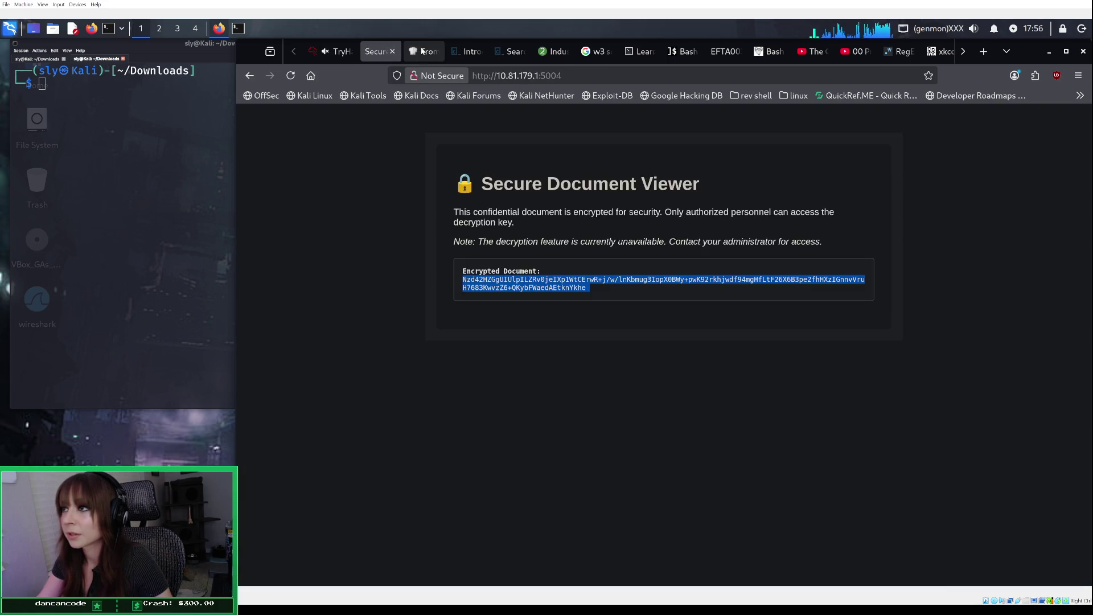
click(422, 51)
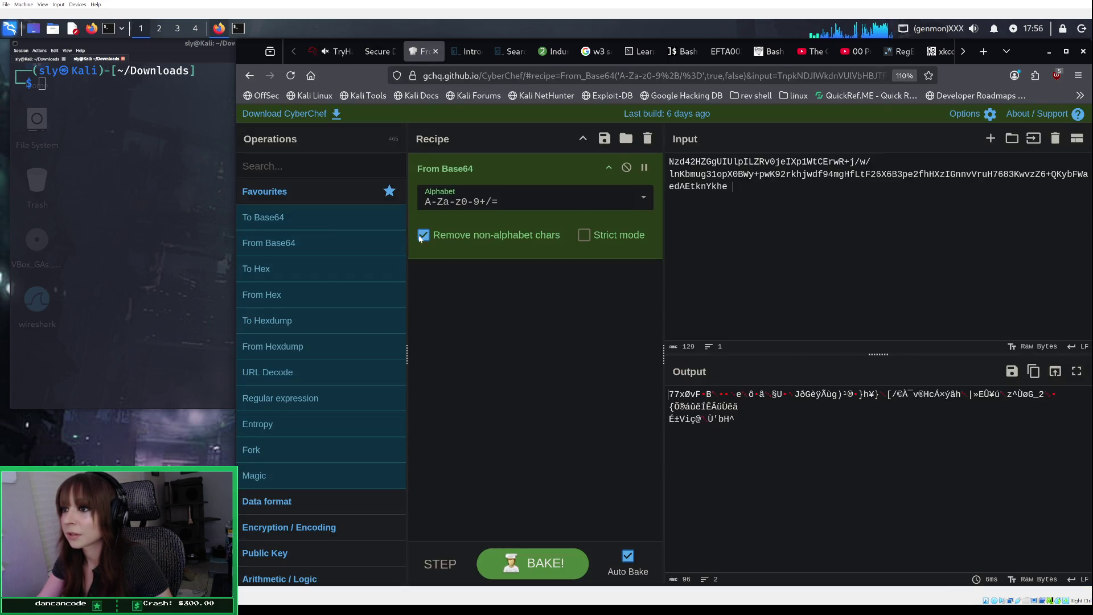
click(361, 167)
- Filter operations by 'sha' and replace From Base64 with SHA1 in the recipe
text(sha)
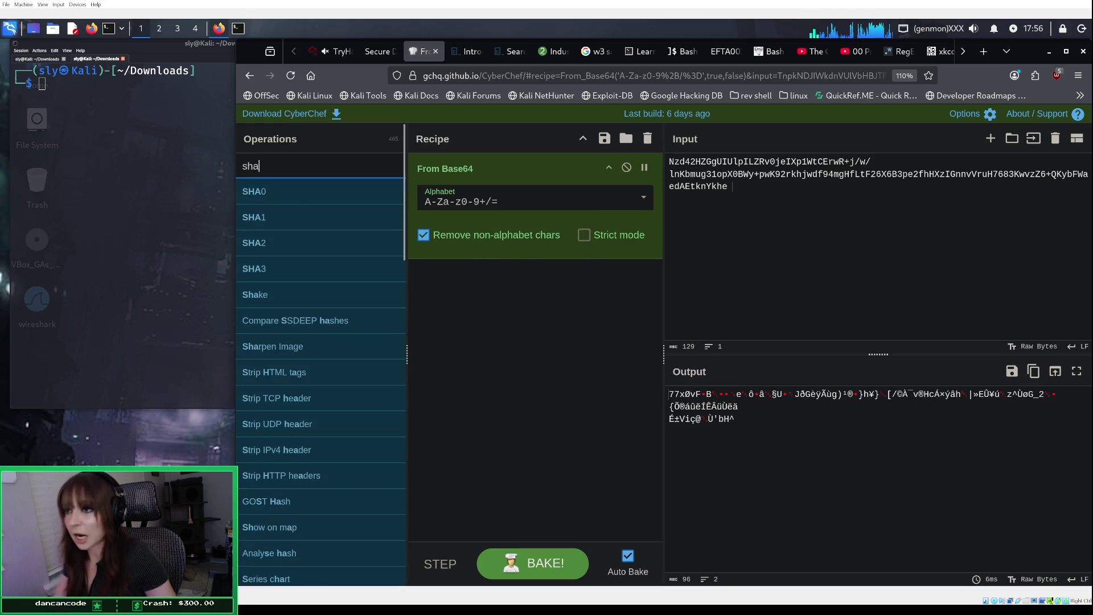
mouse_move(342, 227)
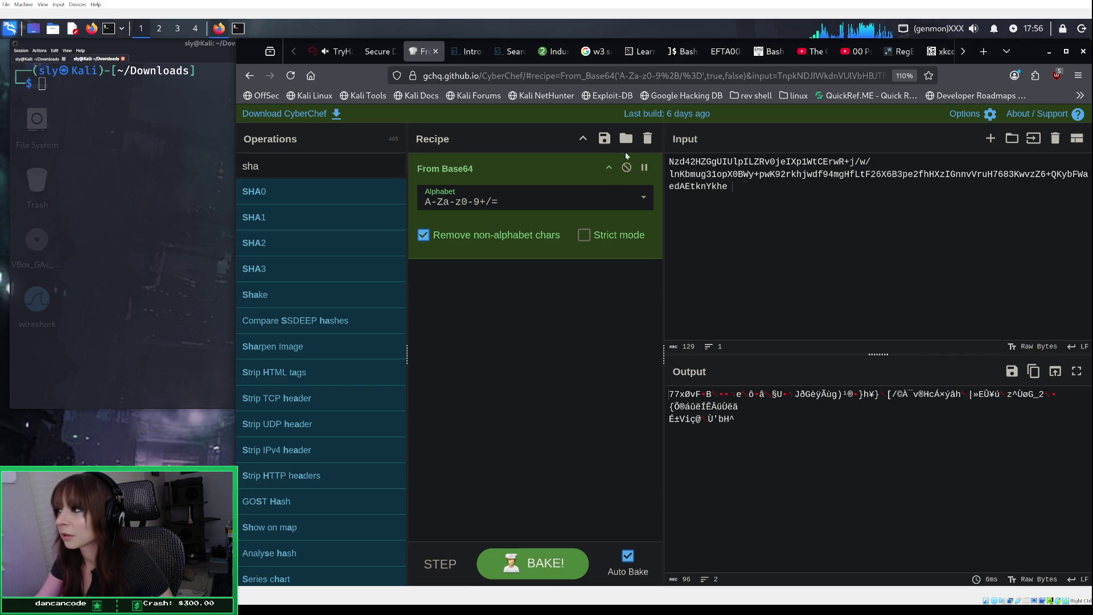
click(647, 139)
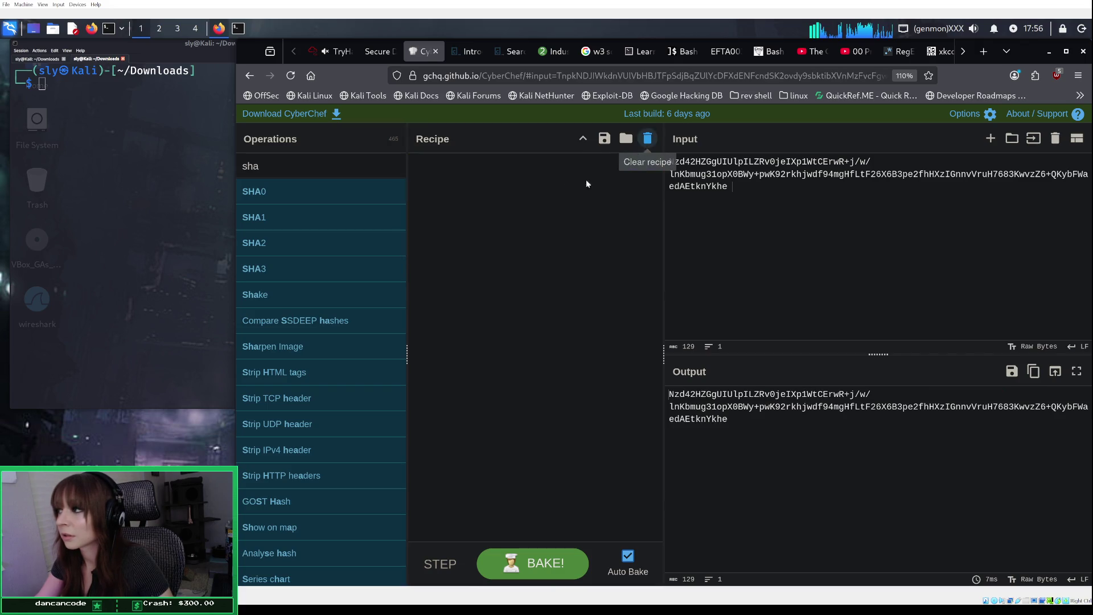
double_click(319, 218)
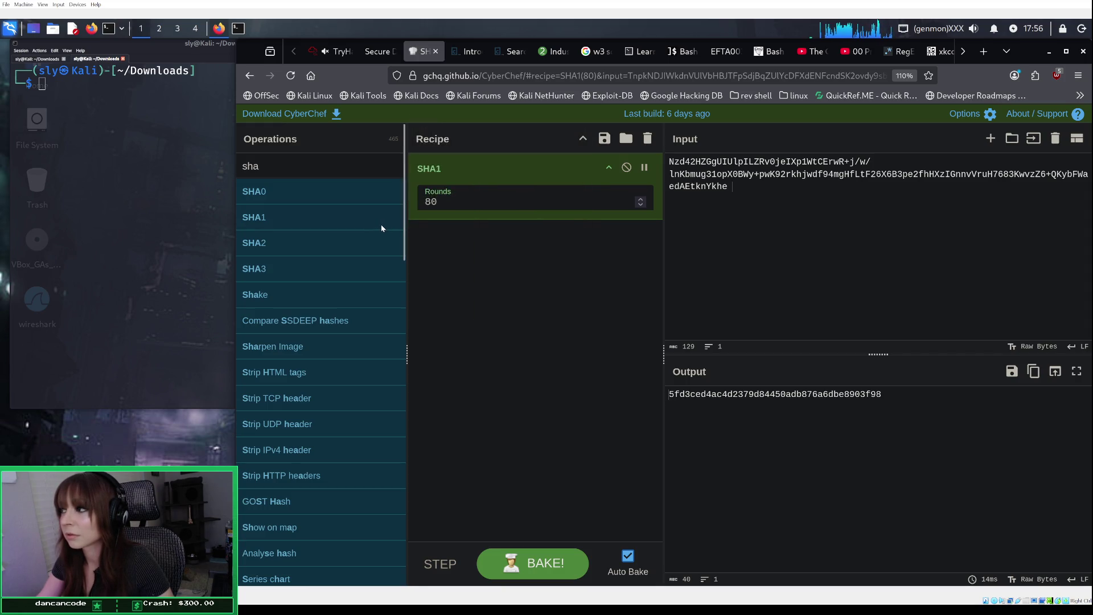
- Look over the SHA1 output, then empty the recipe
mouse_move(373, 231)
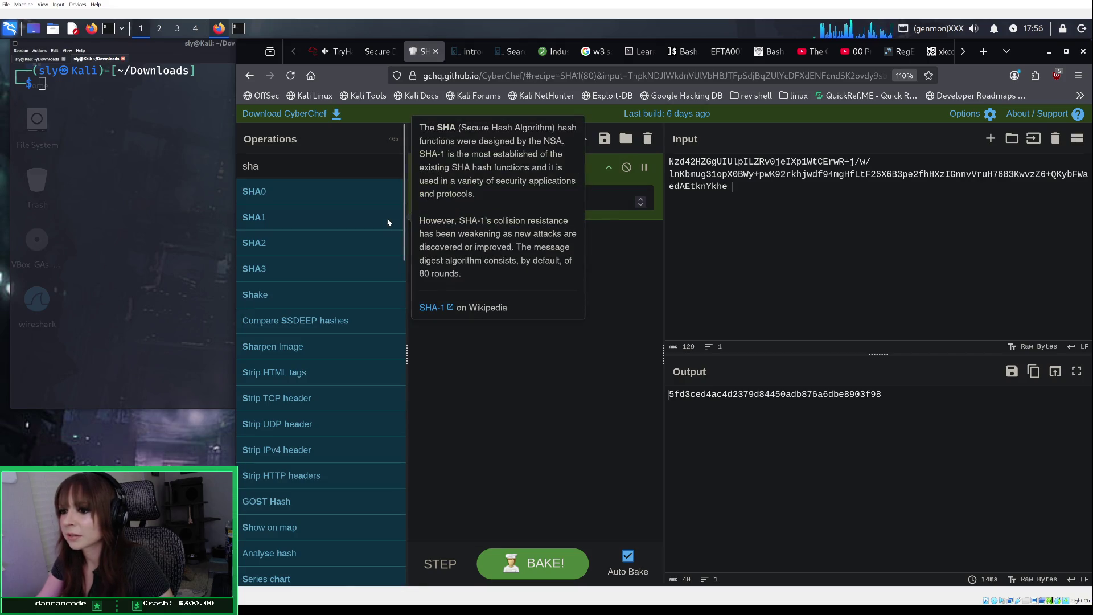
scroll(383, 218, down, 3)
scroll(376, 225, up, 3)
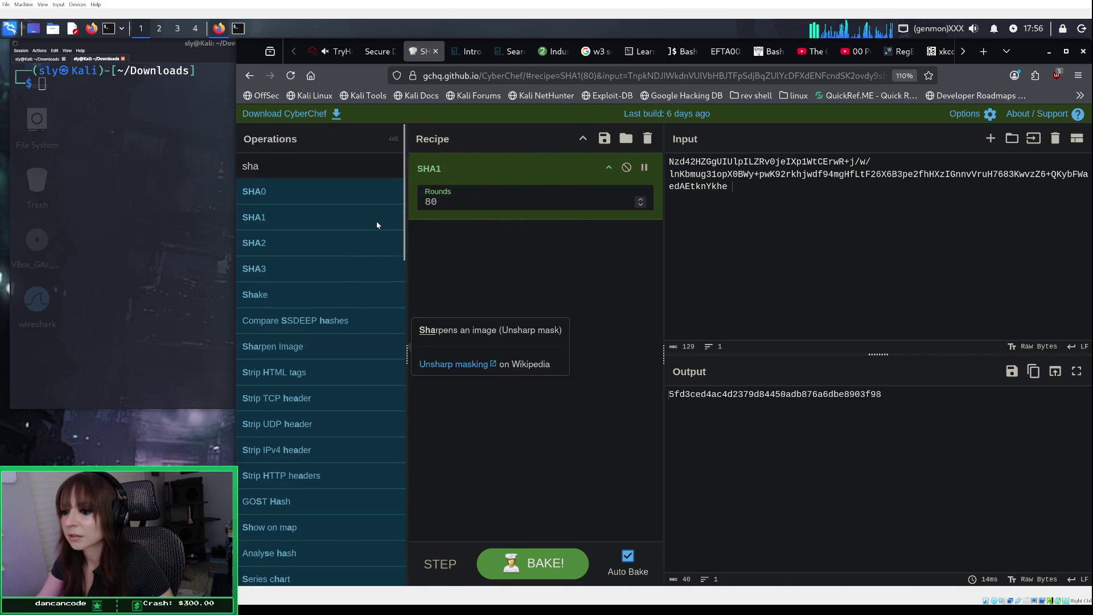
scroll(377, 225, down, 5)
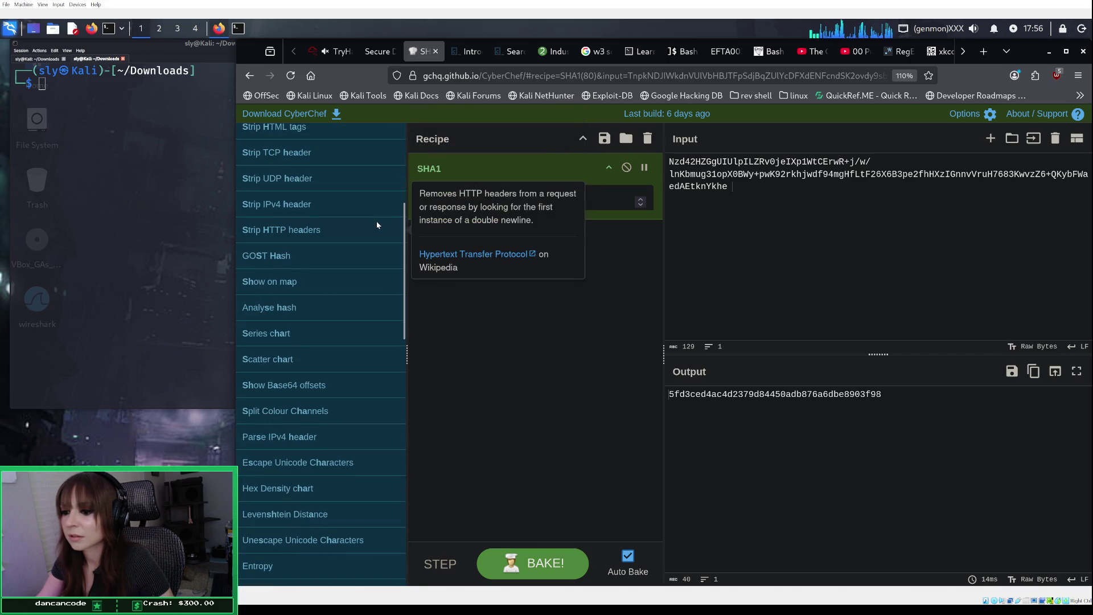
scroll(377, 225, down, 7)
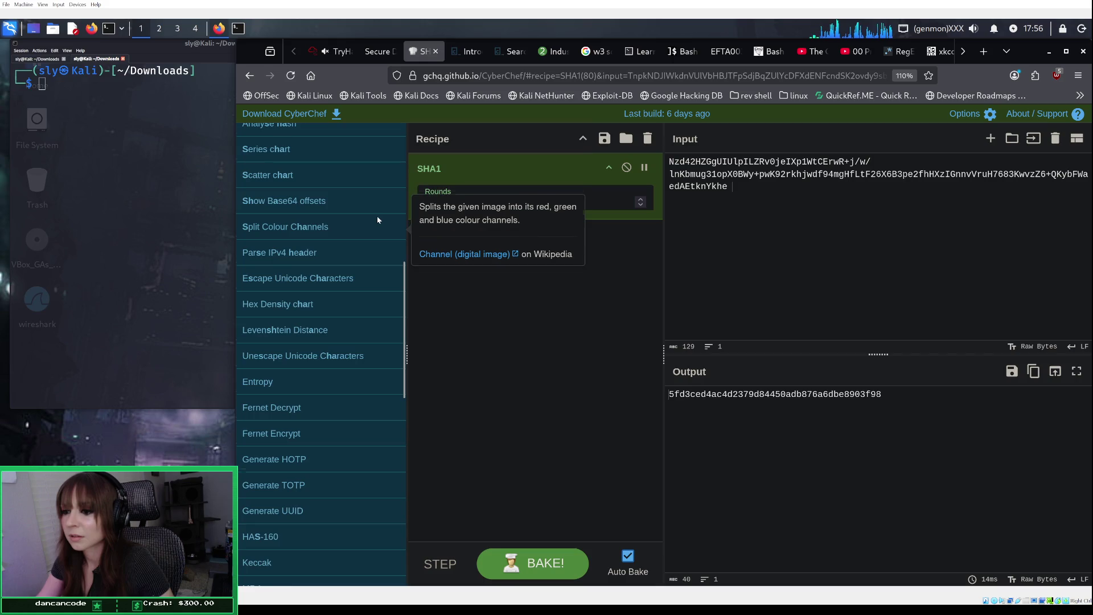
scroll(378, 219, up, 12)
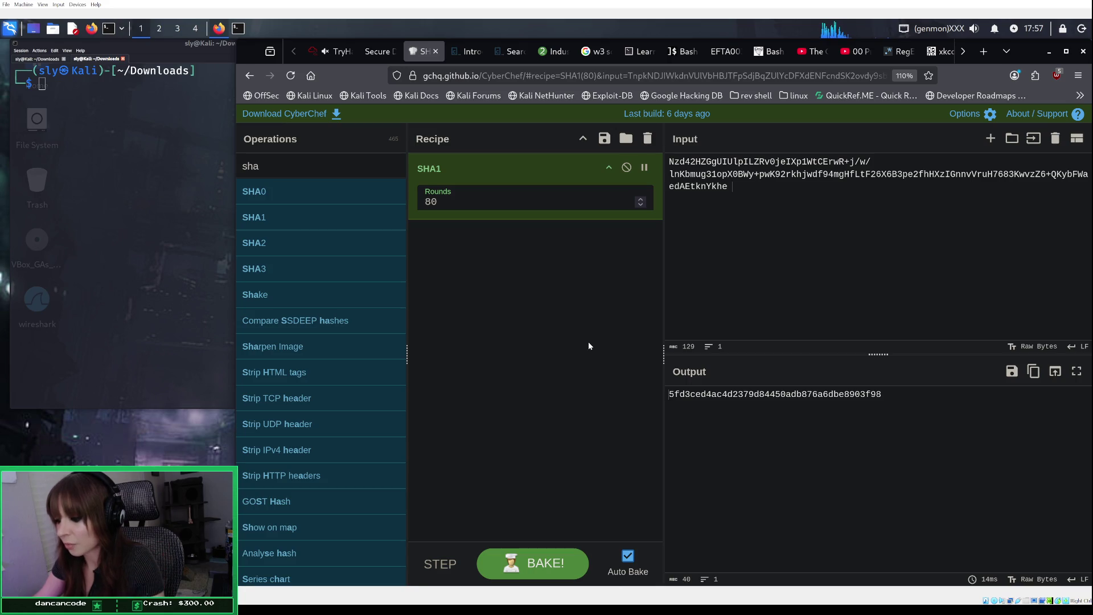
click(647, 138)
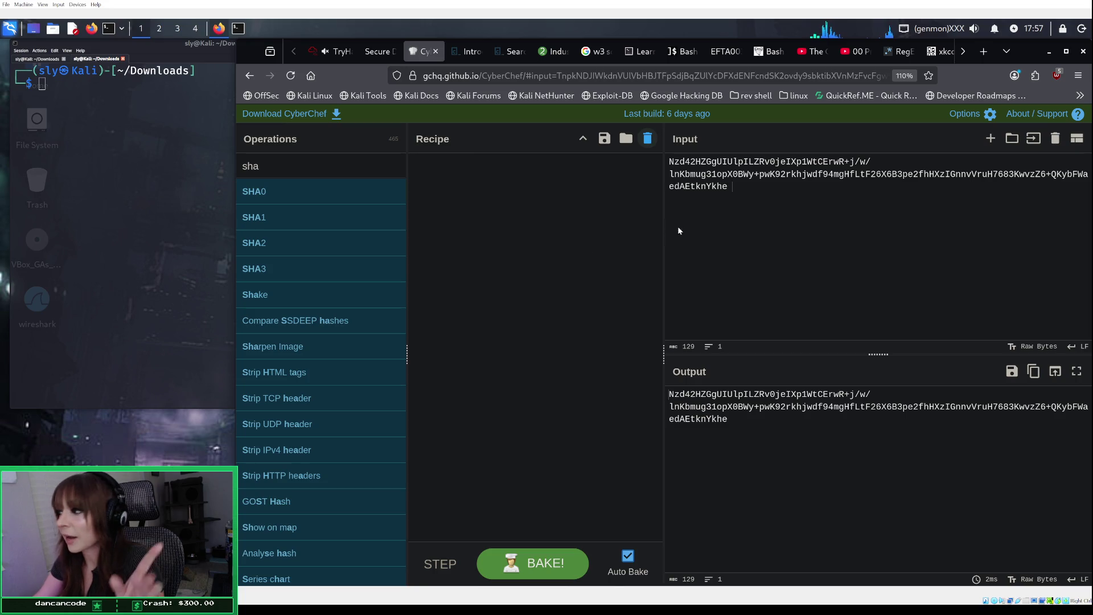
- Filter operations by 'ecb' to read AES Decrypt's help, then return to the TryHackMe page
double_click(250, 168)
text(ec)
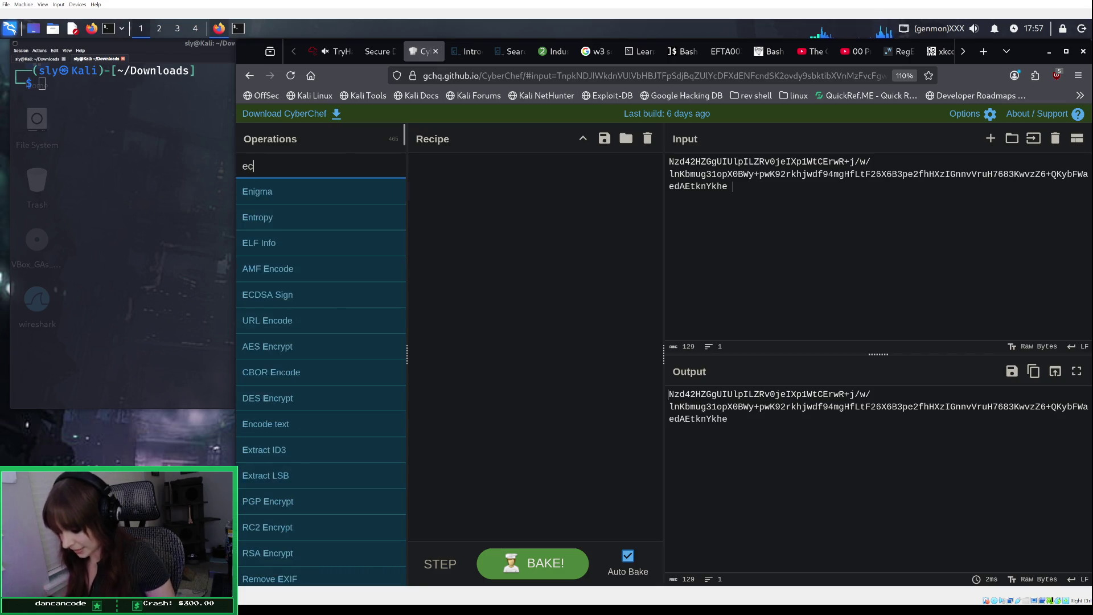
text(b)
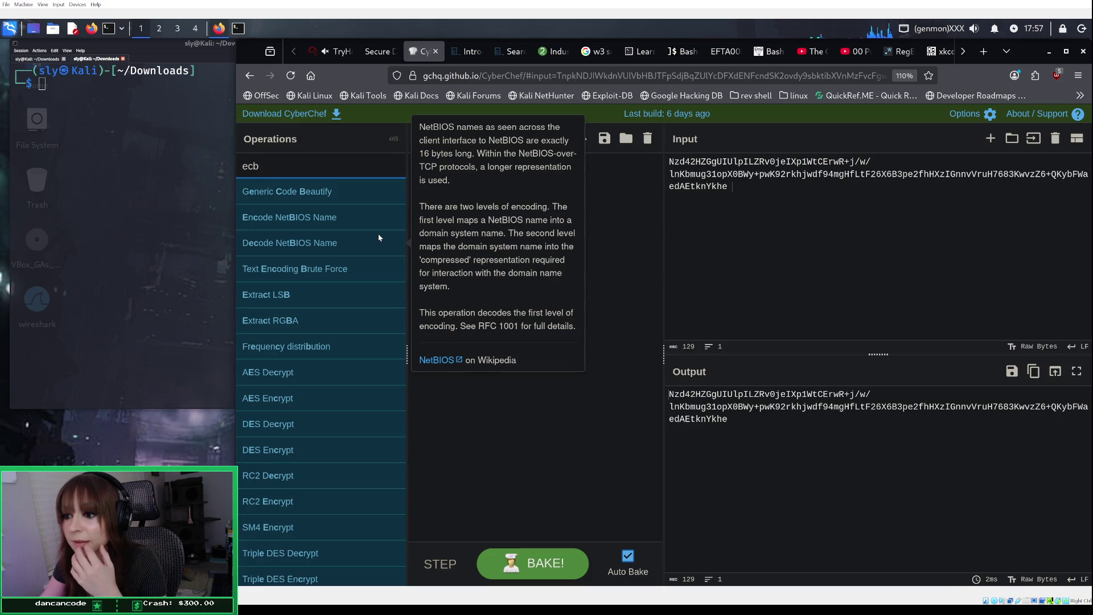
mouse_move(339, 384)
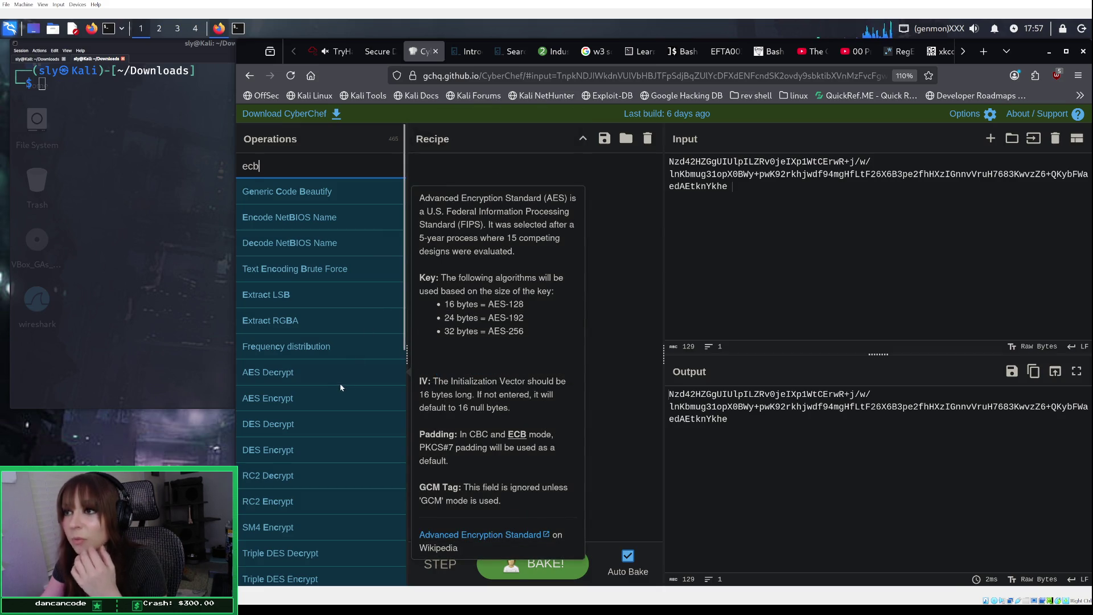
click(338, 57)
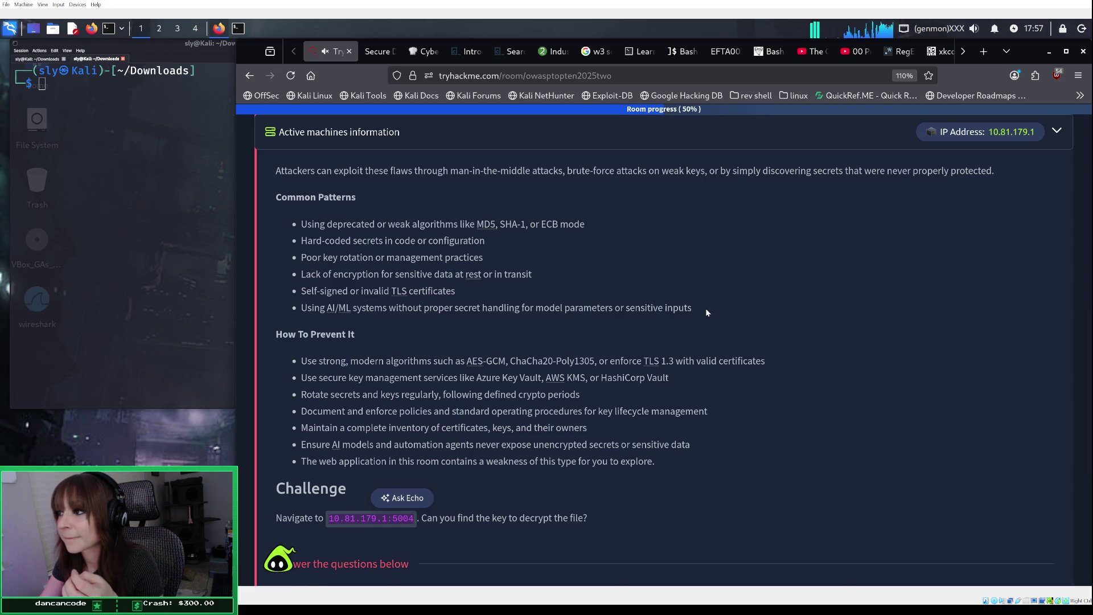
scroll(723, 322, down, 2)
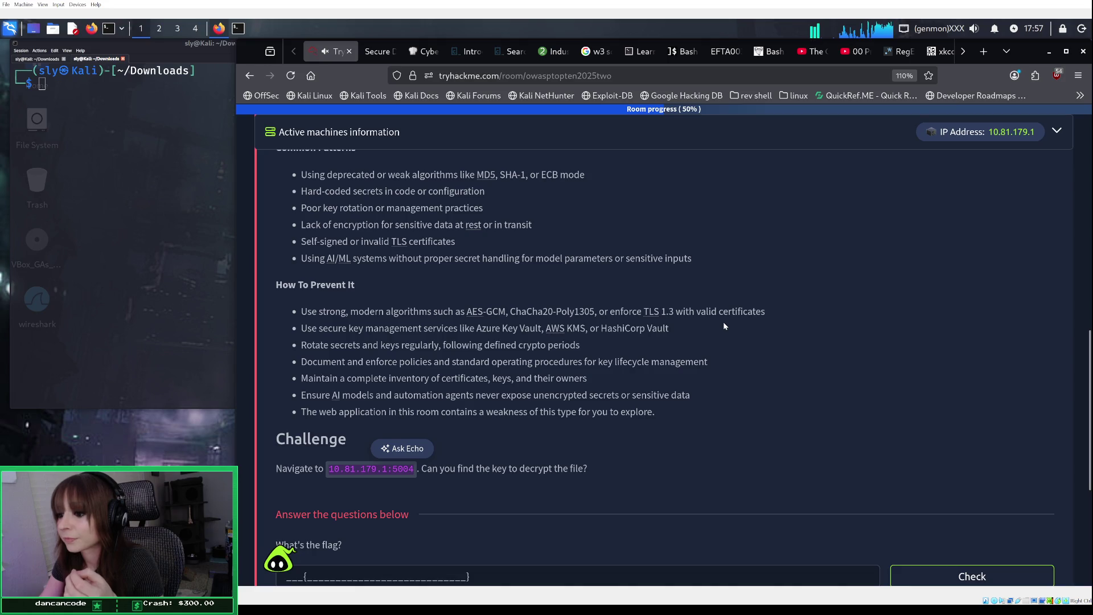
scroll(724, 323, down, 3)
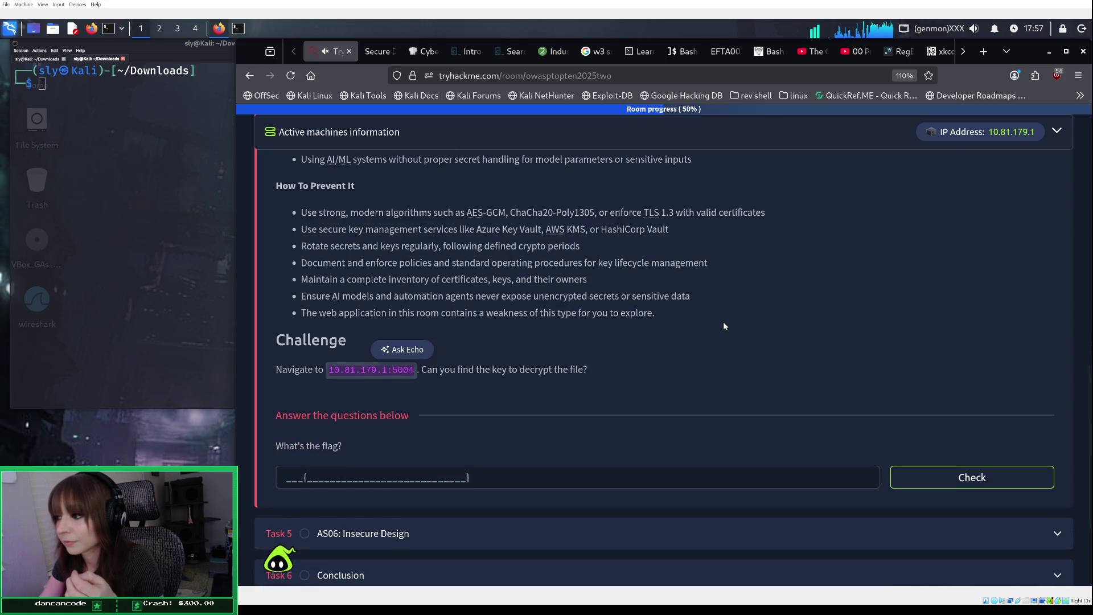
scroll(724, 325, up, 1)
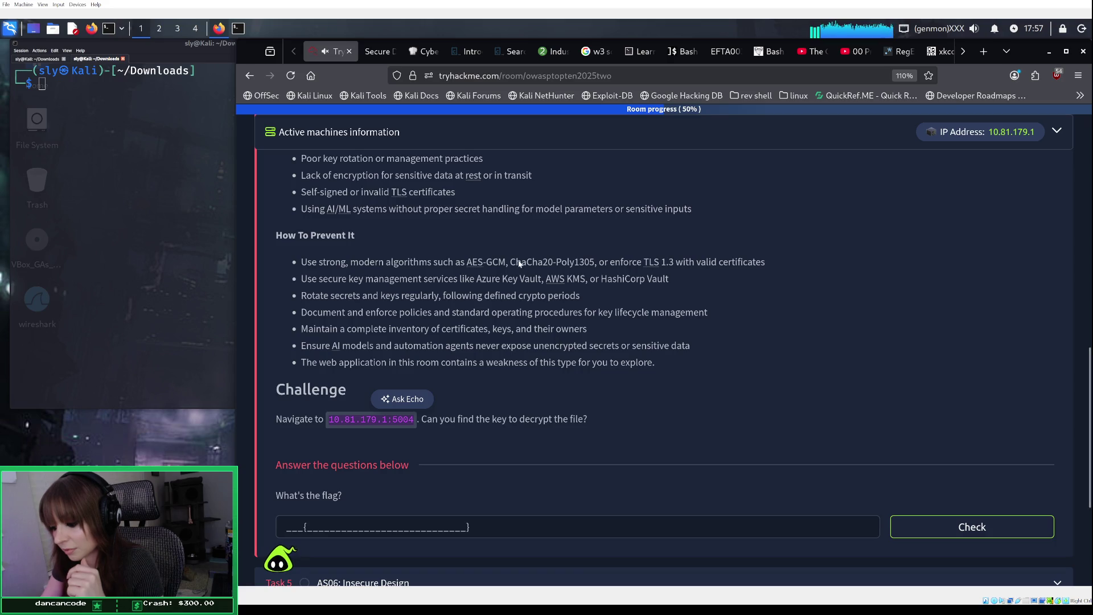
click(10, 28)
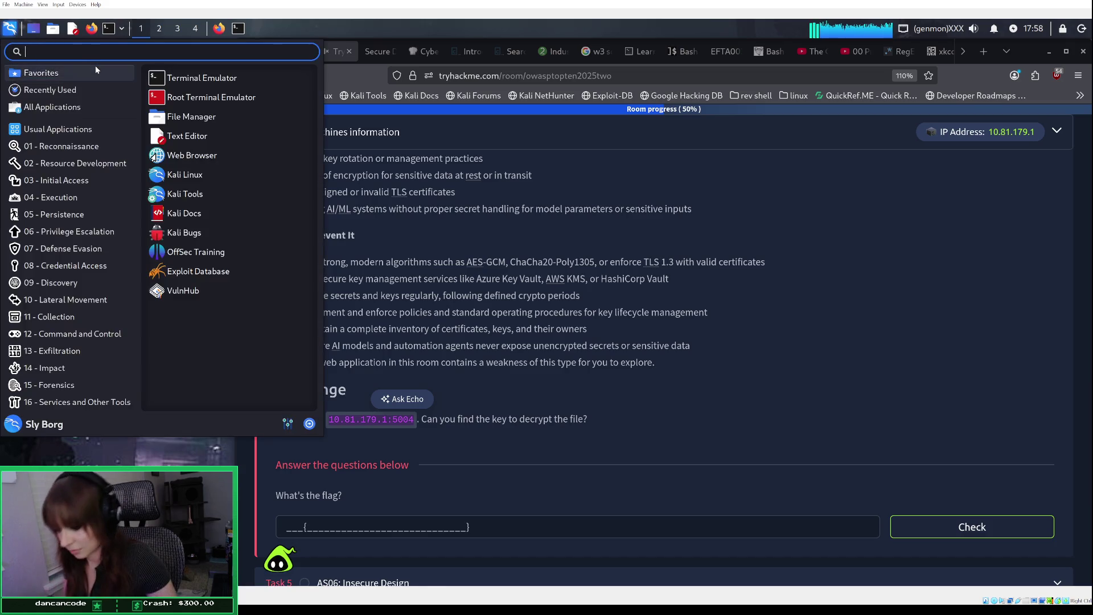
- Launch hashid from a Kali menu search for 'hash' and enlarge the terminal text
text(hash)
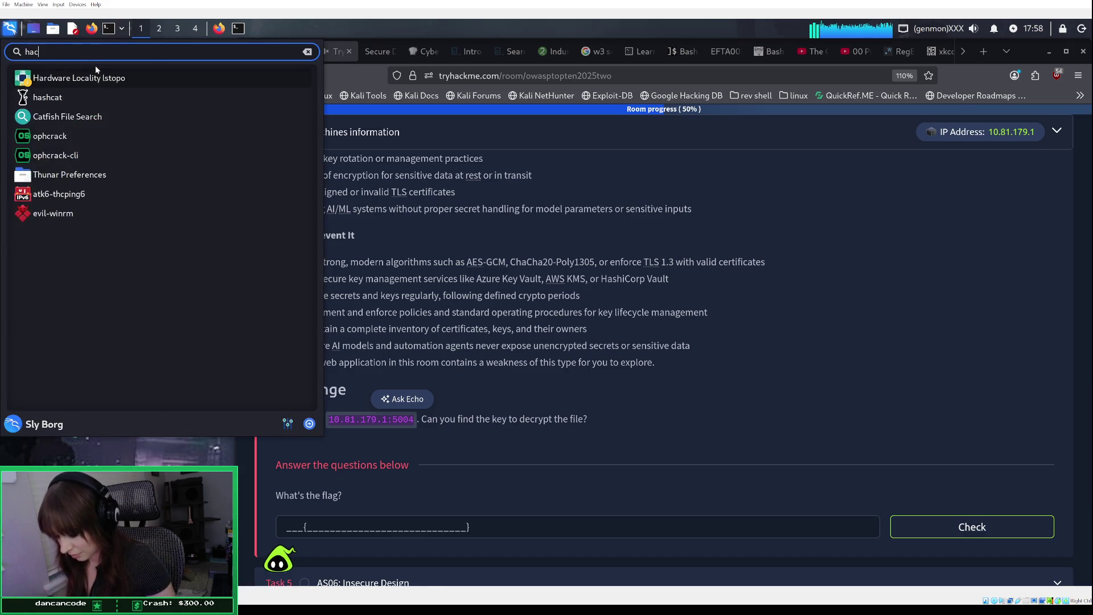
text(e)
key(BackSpace)
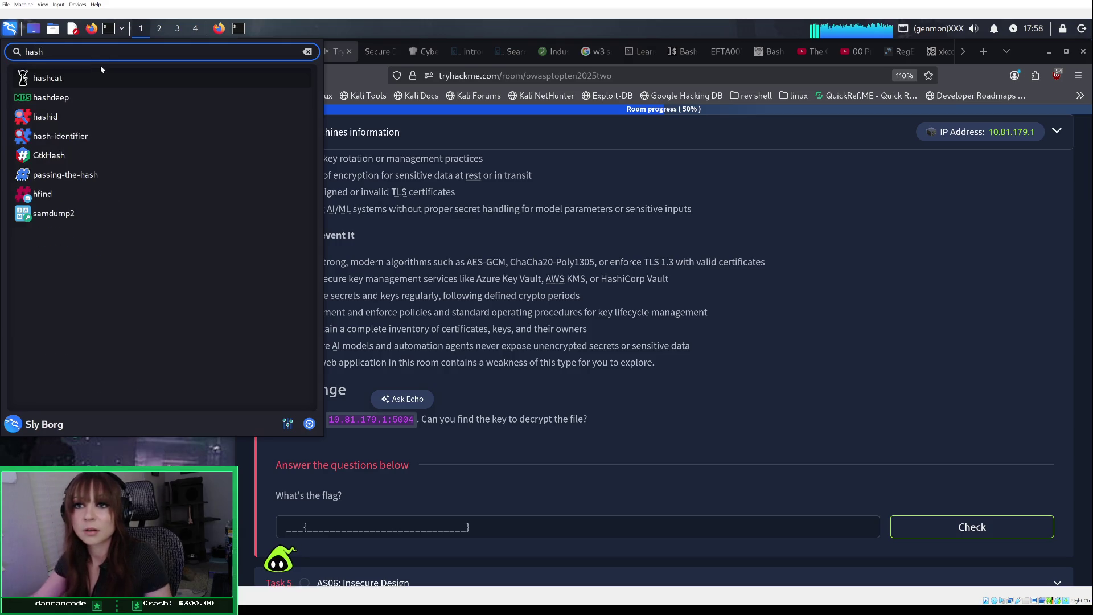
click(104, 117)
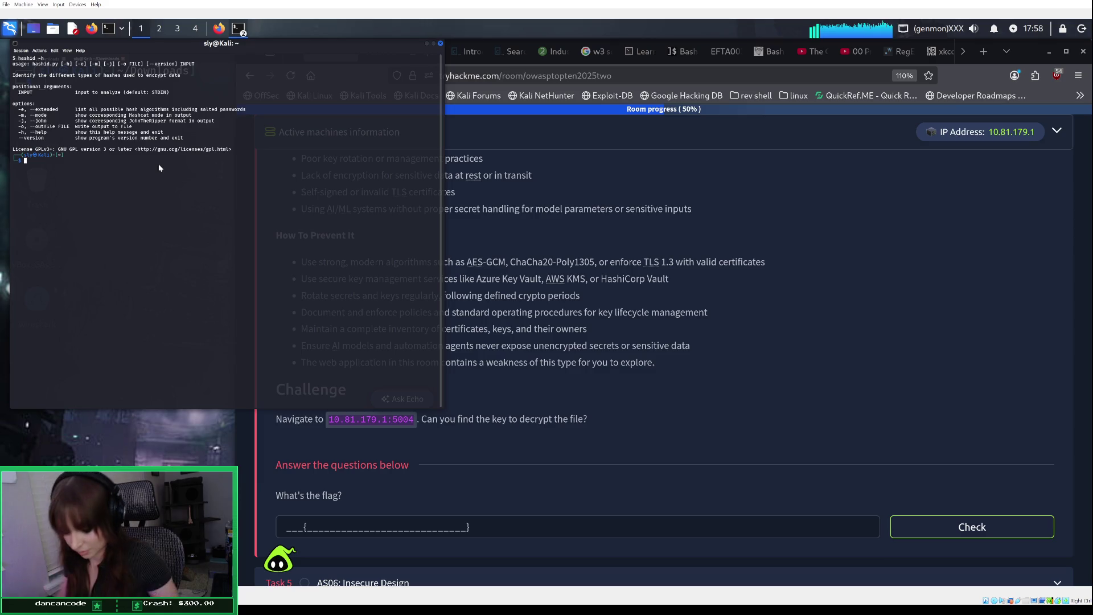
key(ctrl+plus)
key(ctrl+plus)
key(ctrl+plus)
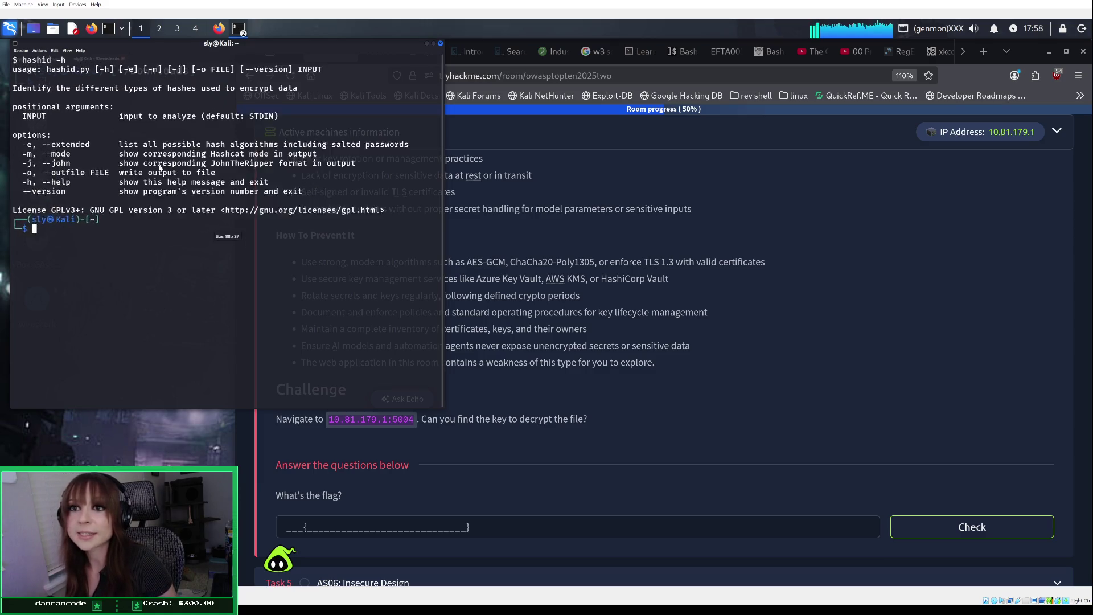
text(hashid)
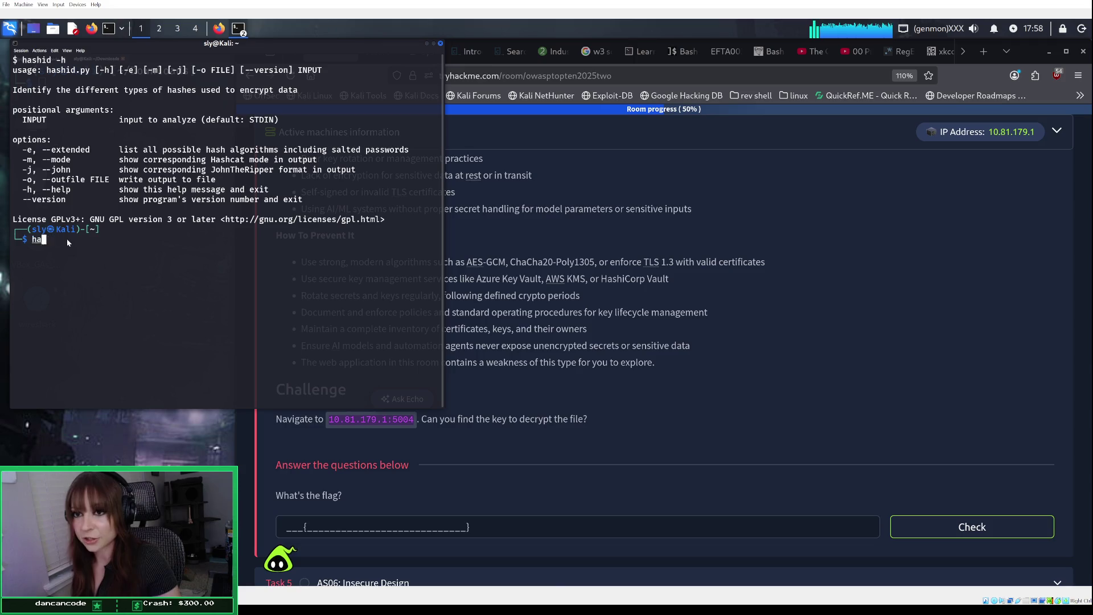
key(BackSpace)
key(BackSpace)
key(BackSpace)
- Change into the www directory and start a new nano file named decryptfile
text(cd )
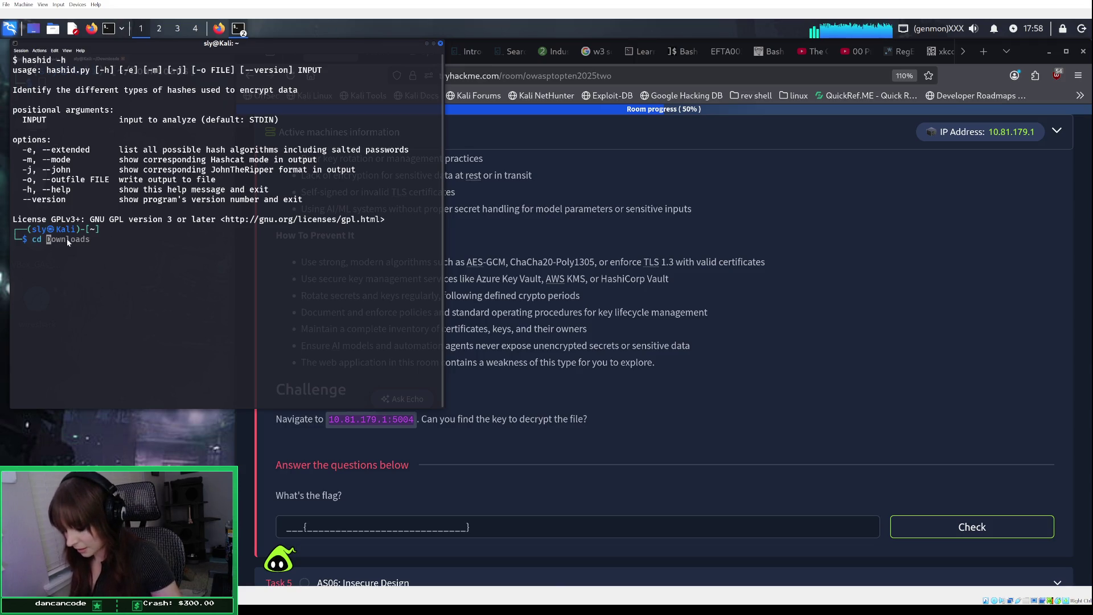
text(ww)
key(Return)
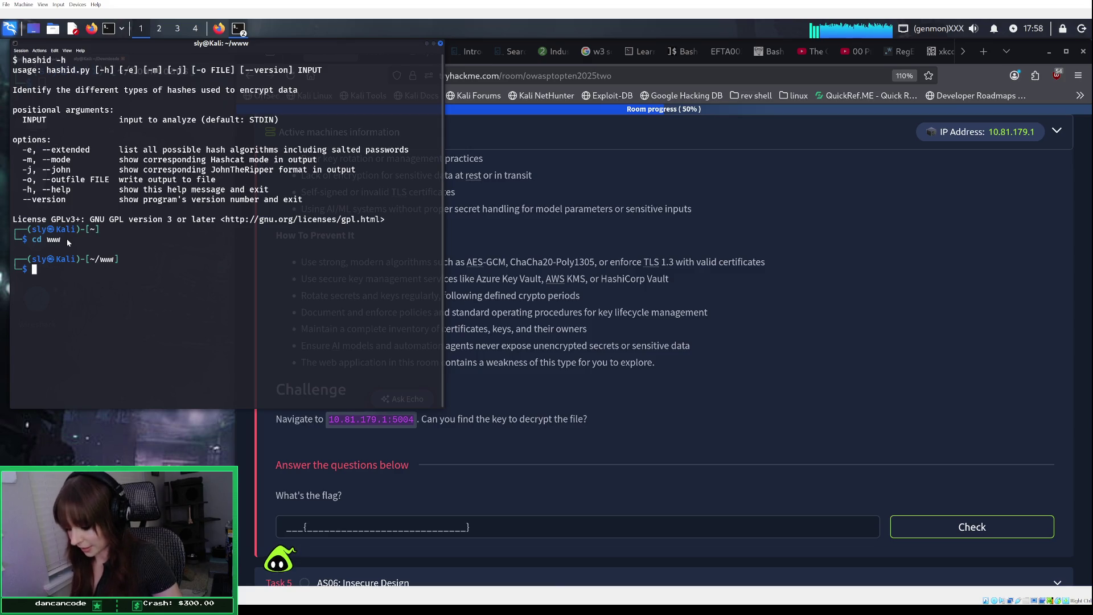
text(nano )
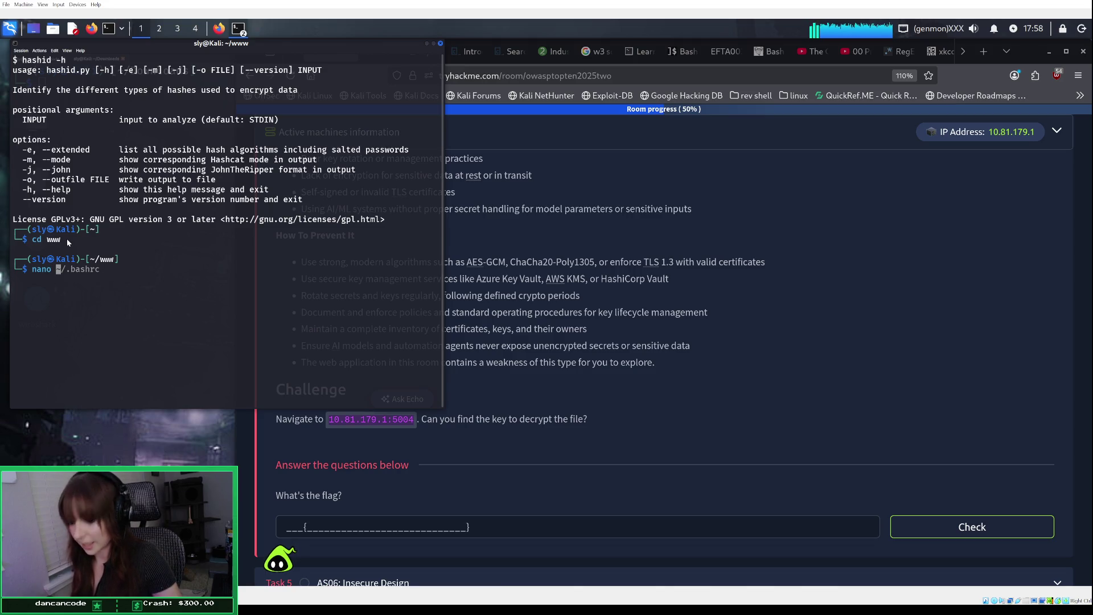
text(decr)
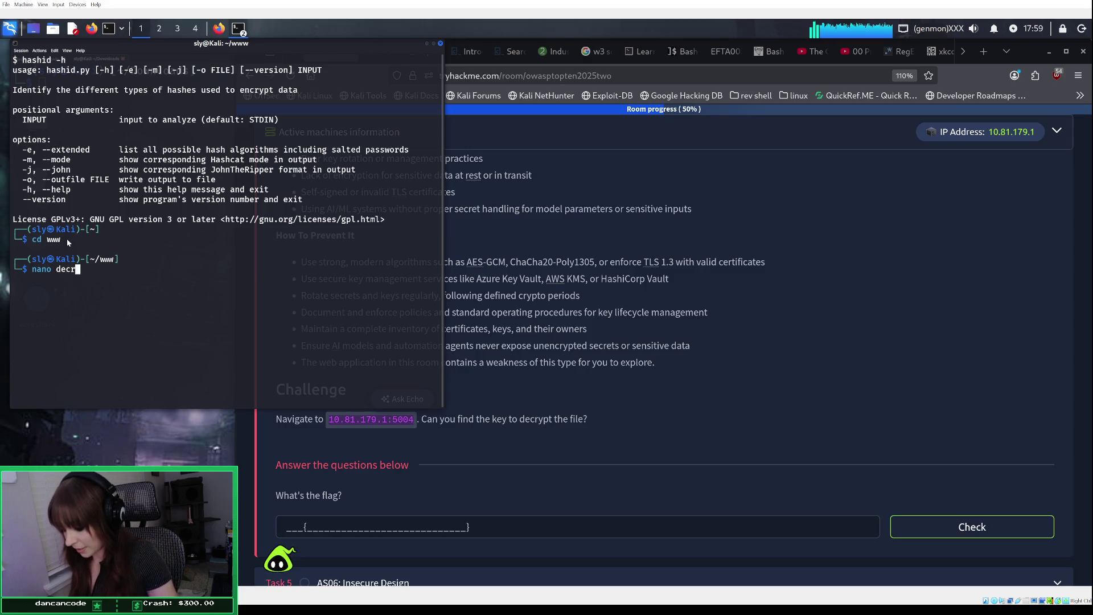
text(ypt)
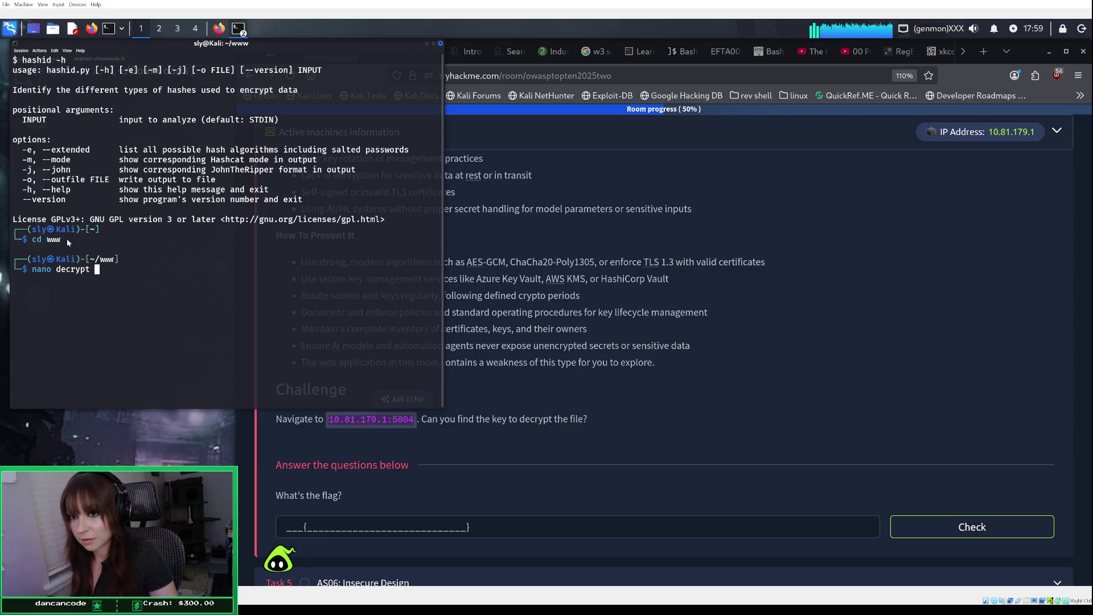
text(file)
key(Return)
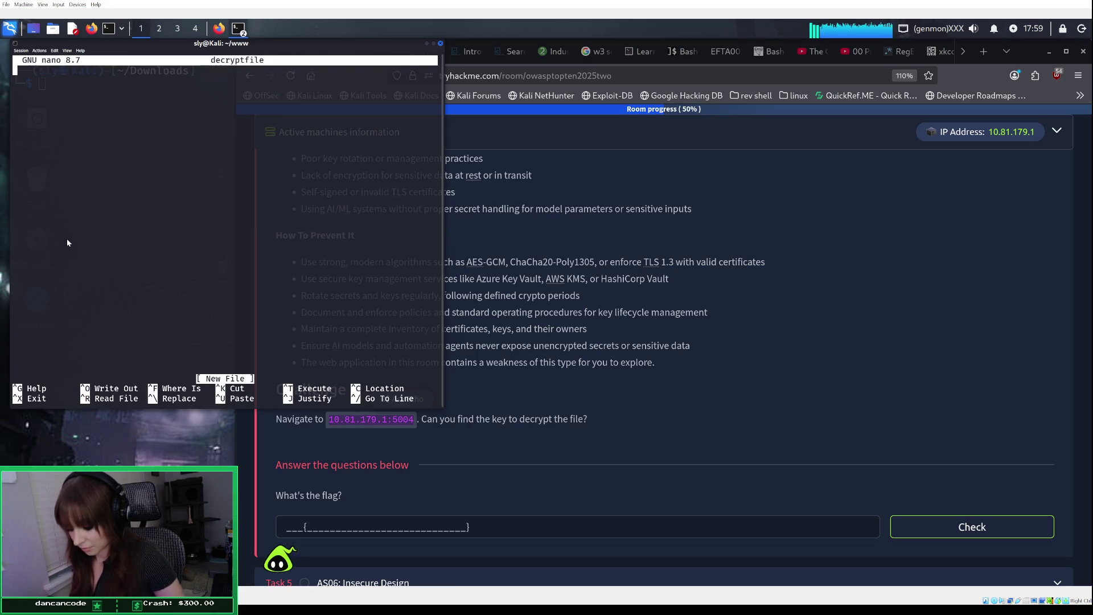
- Paste the ciphertext into decryptfile and save it under that name, exiting nano
key(ctrl+shift+v)
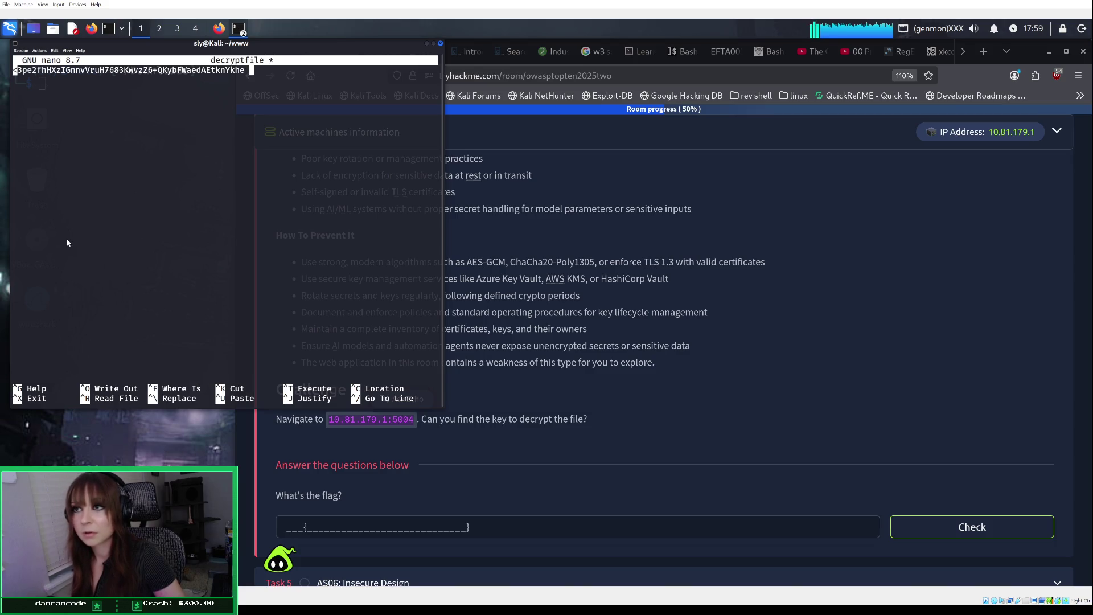
key(Left)
key(Left)
key(Left)
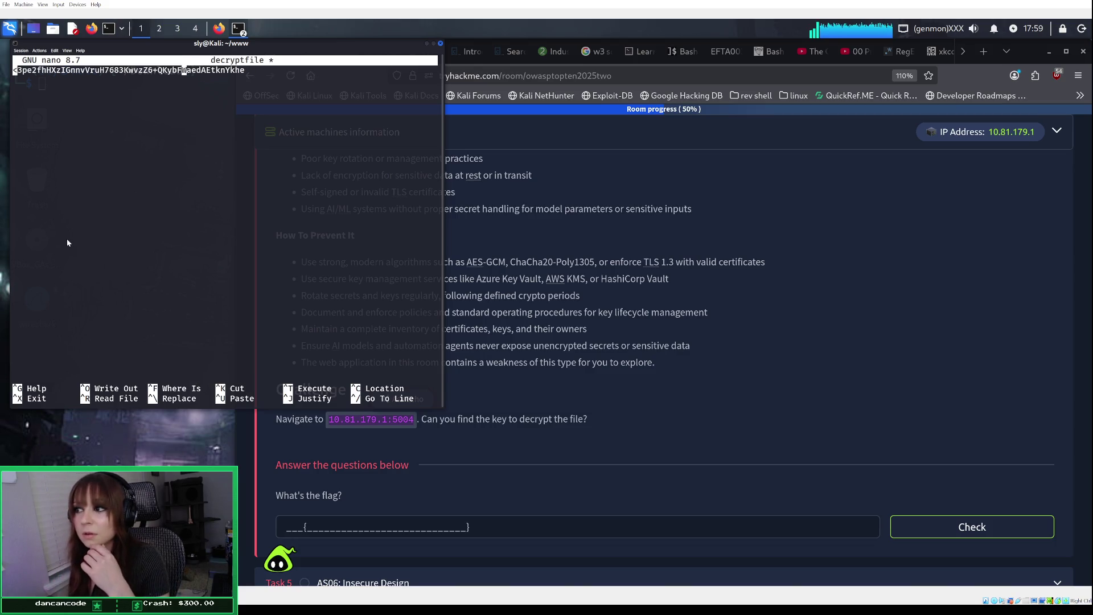
key(Left)
key(Left)
key(Left)
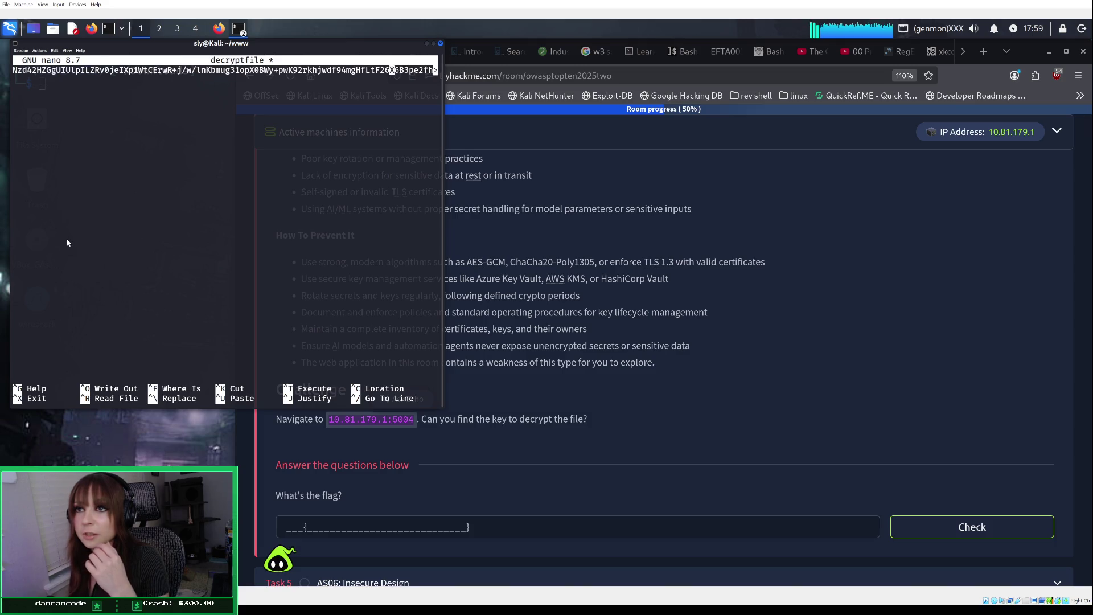
key(Left)
key(Left)
key(Left)
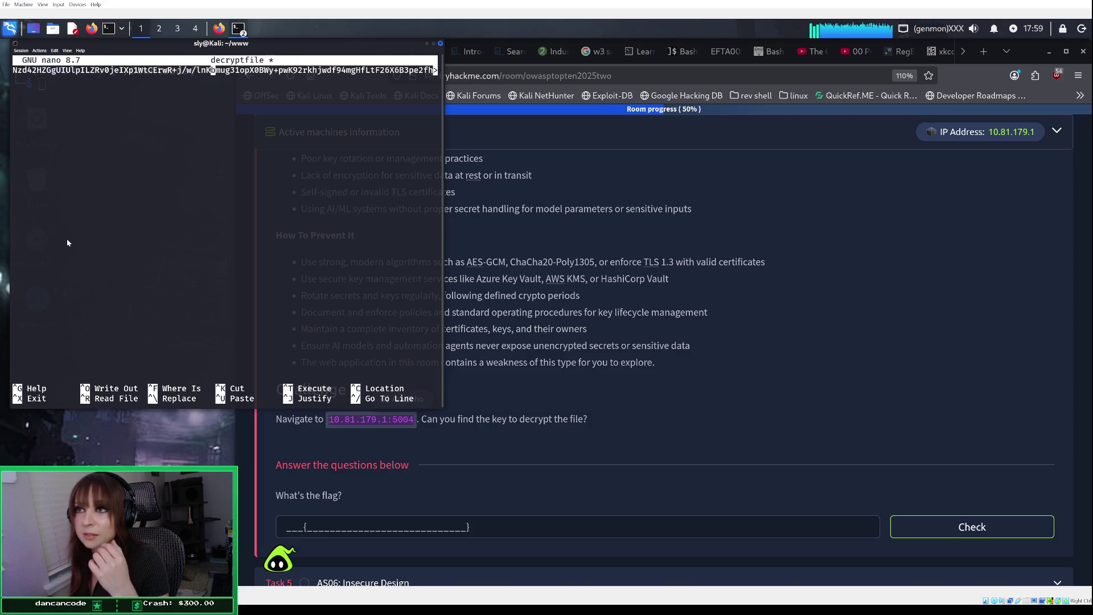
key(Left)
key(Left)
key(Left)
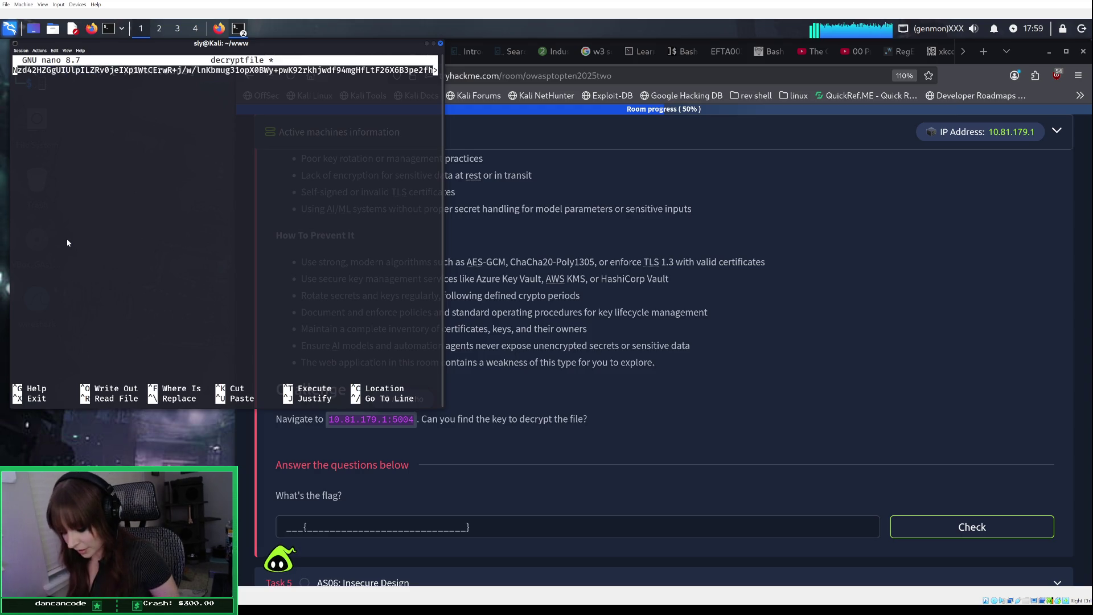
key(ctrl+x)
key(y)
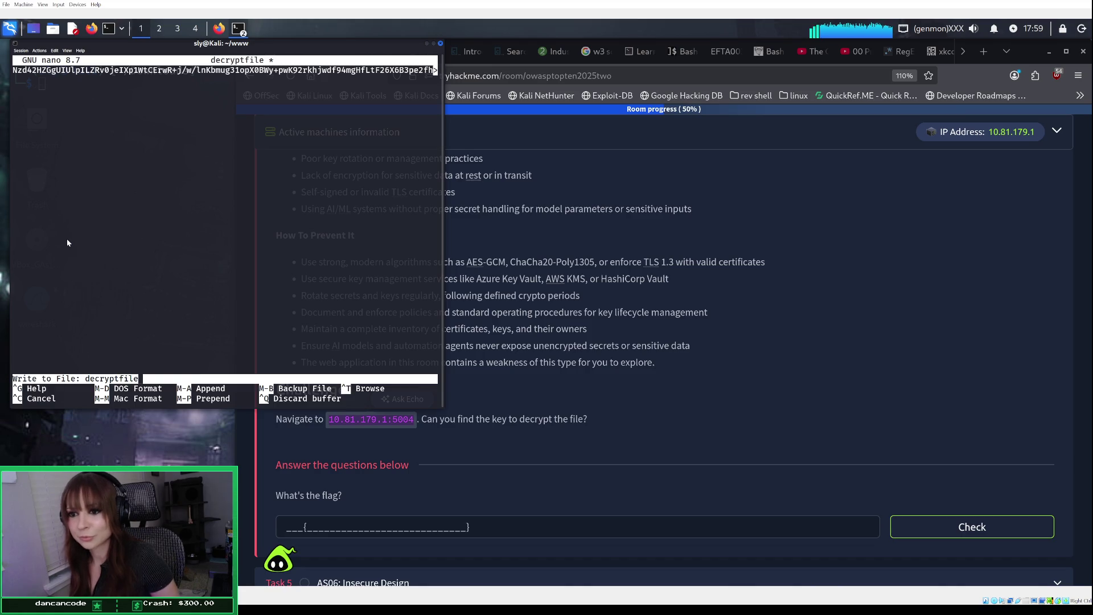
key(Return)
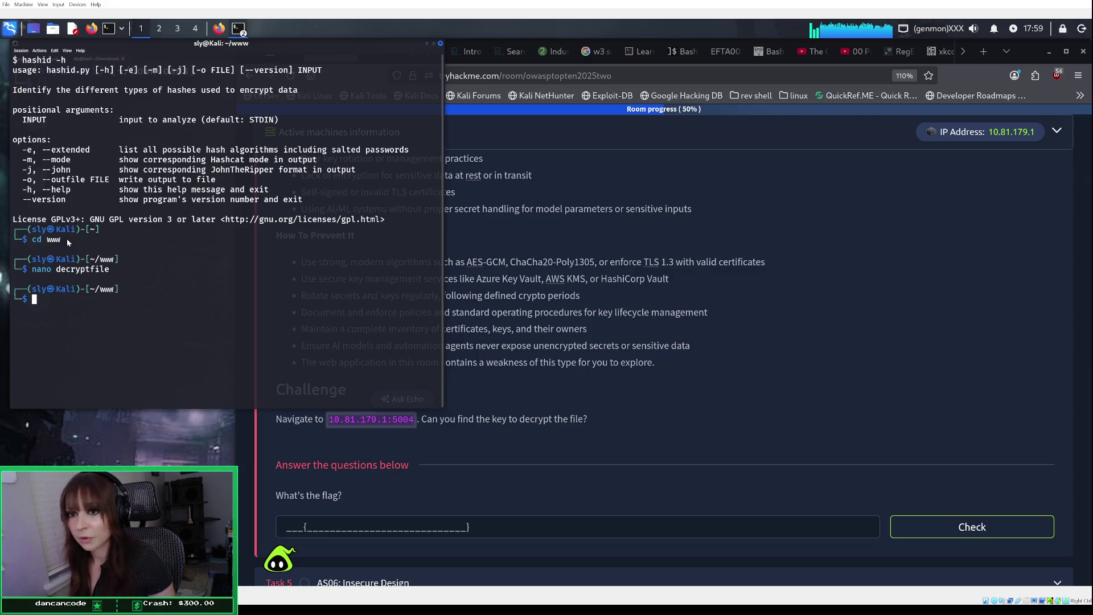
- Run 'hashid decryptfile', which reports the stored ciphertext as an Unknown hash
text(i)
key(BackSpace)
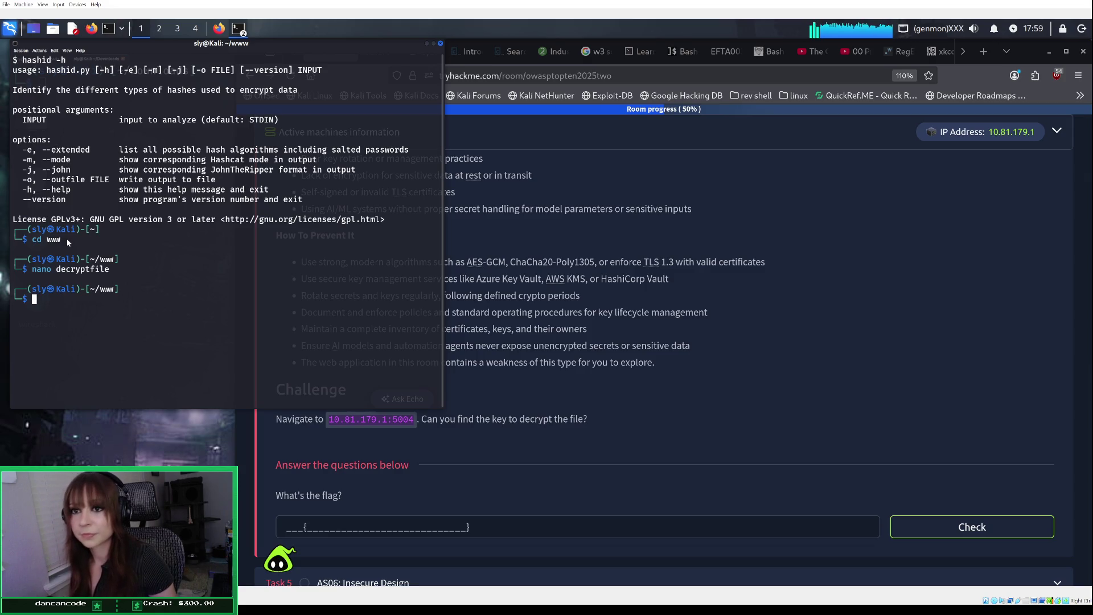
text(hash)
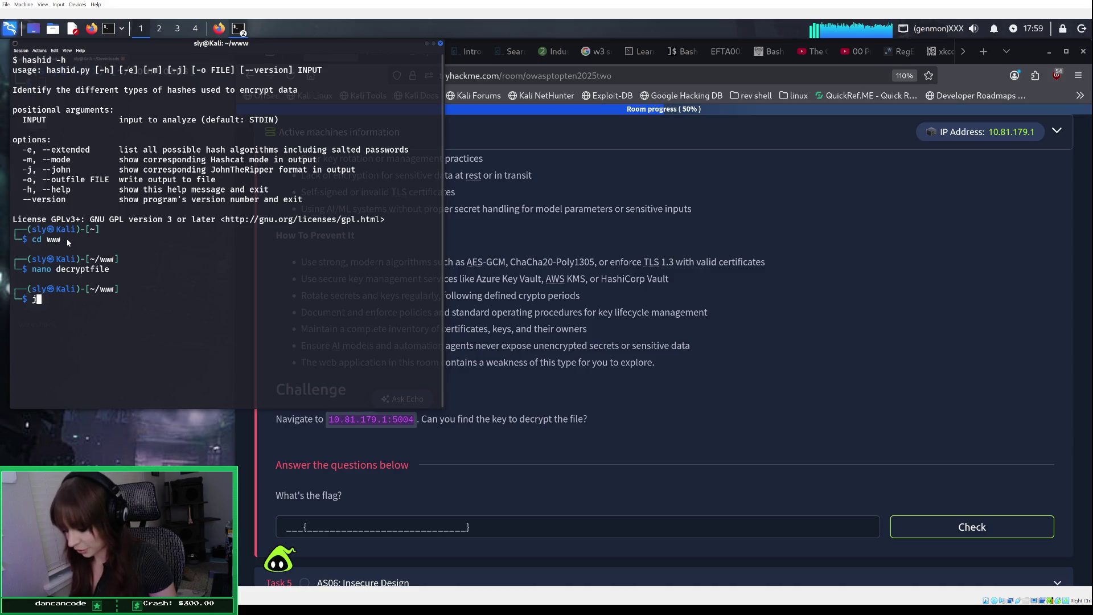
text(id)
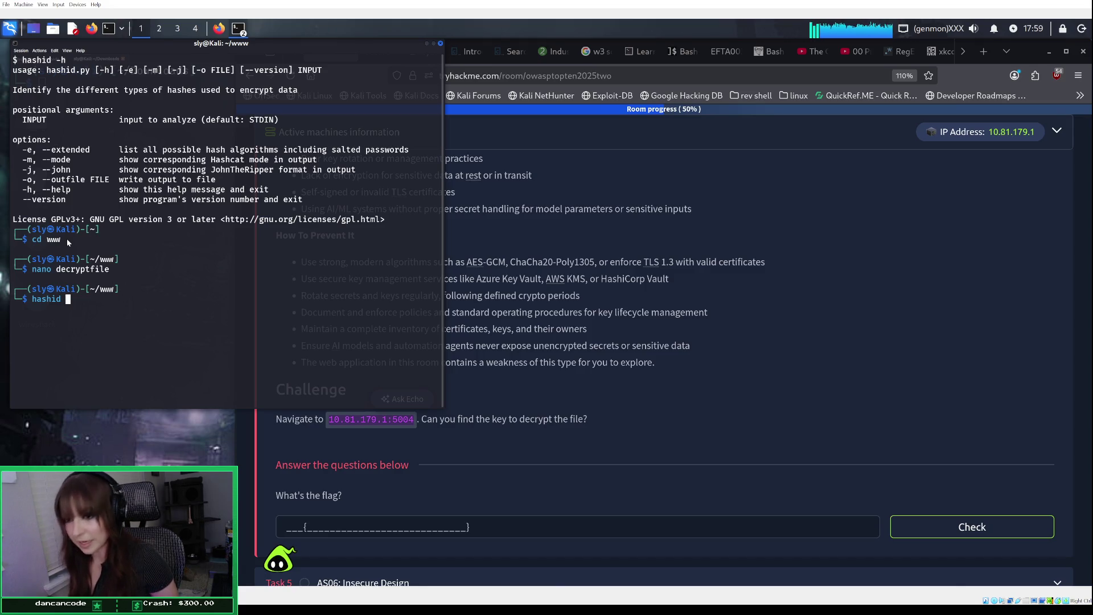
text(decryptfile)
key(Return)
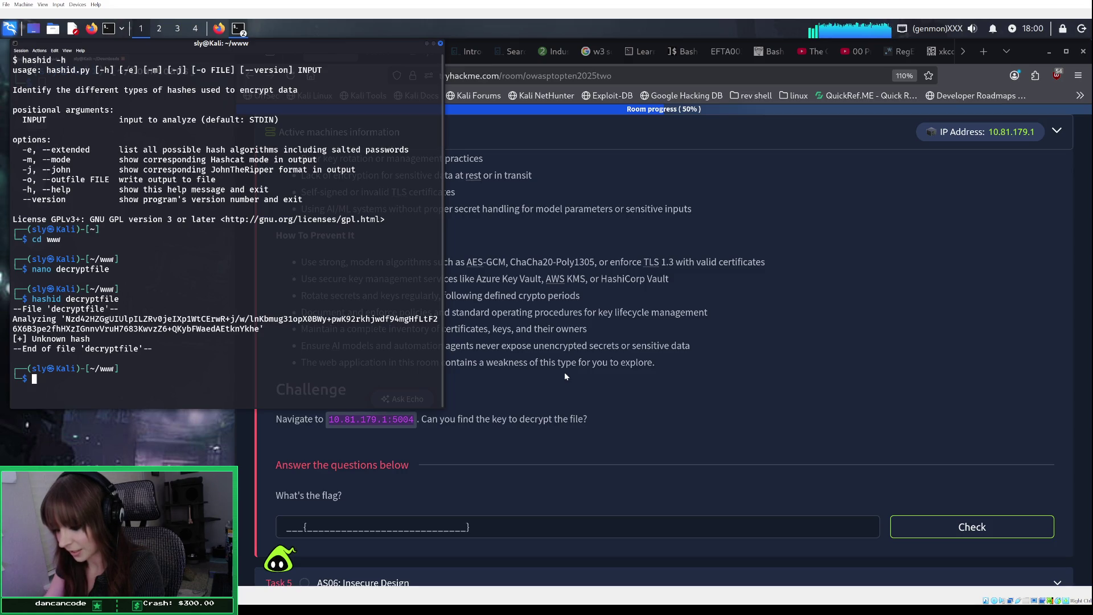
- Review the TryHackMe hints and the encrypted document, ending on the CyberChef workspace
click(556, 188)
click(331, 528)
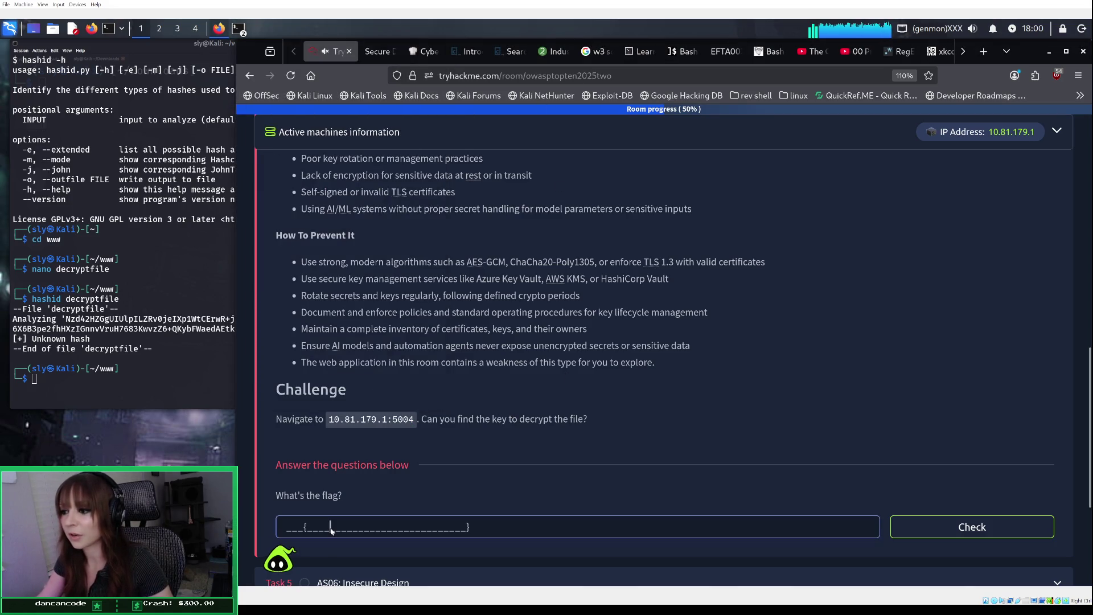
click(428, 51)
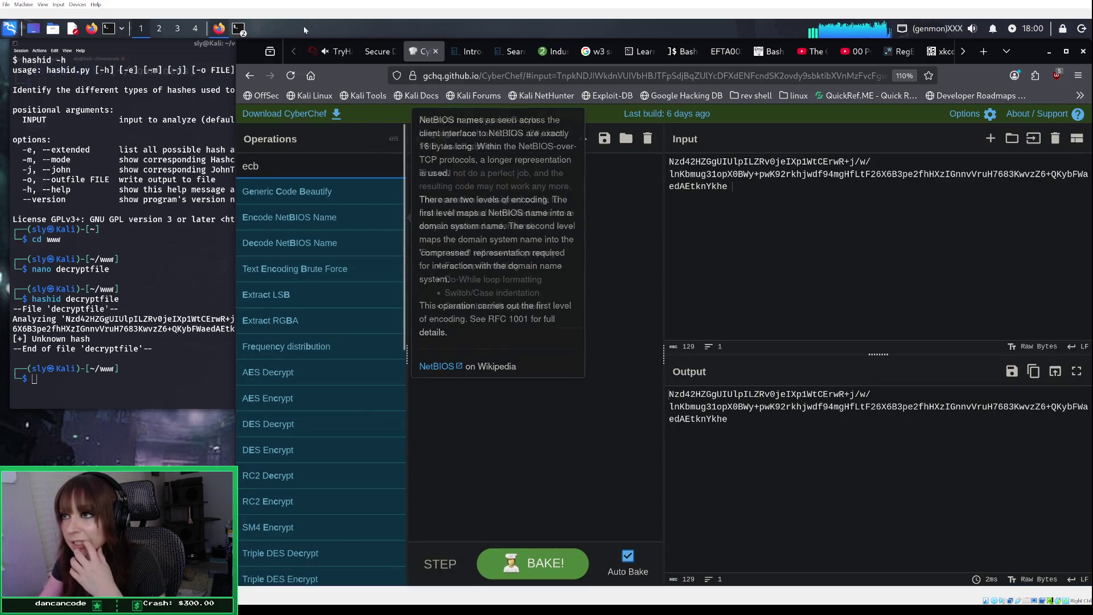
click(336, 51)
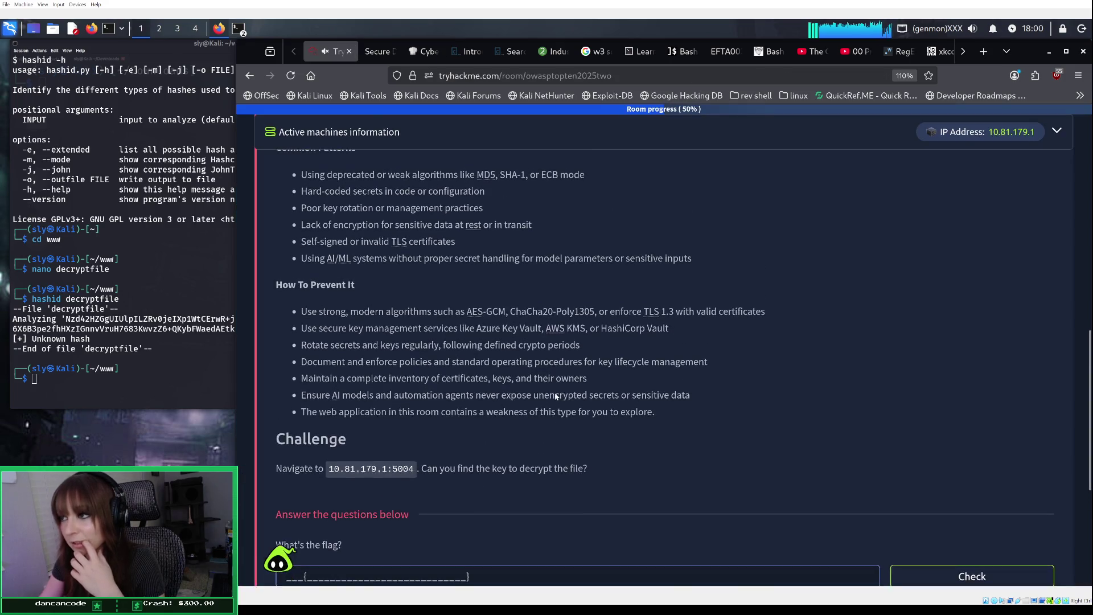
scroll(554, 393, up, 1)
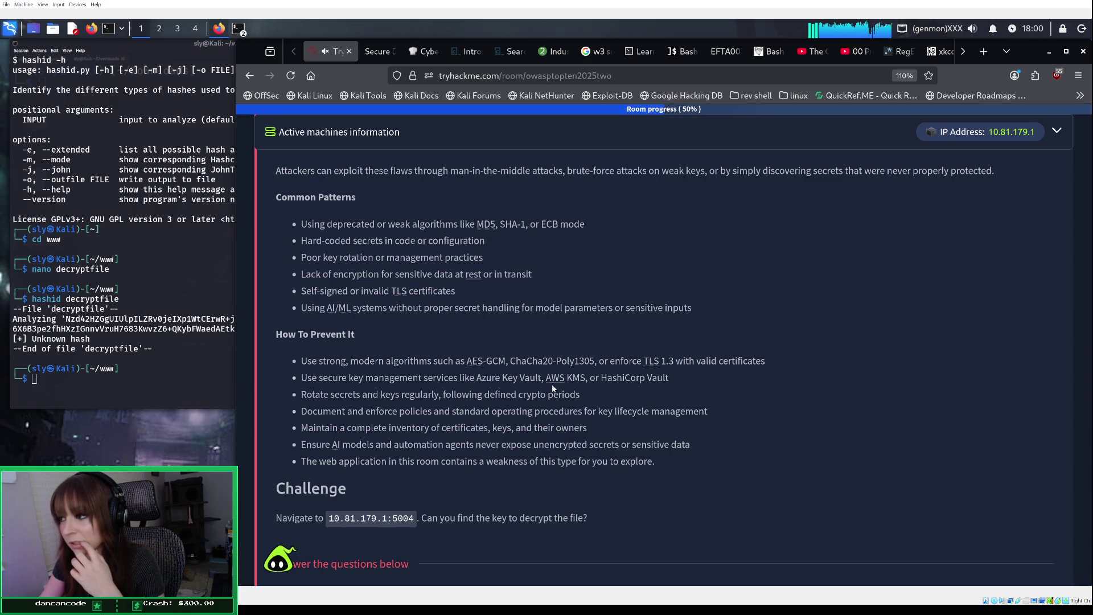
click(380, 48)
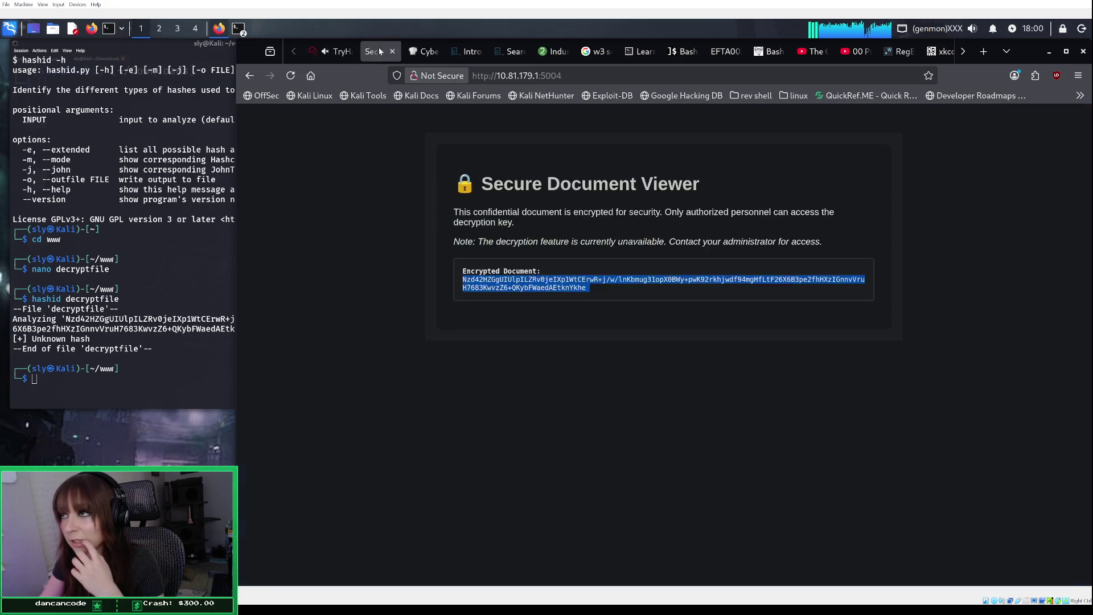
click(434, 48)
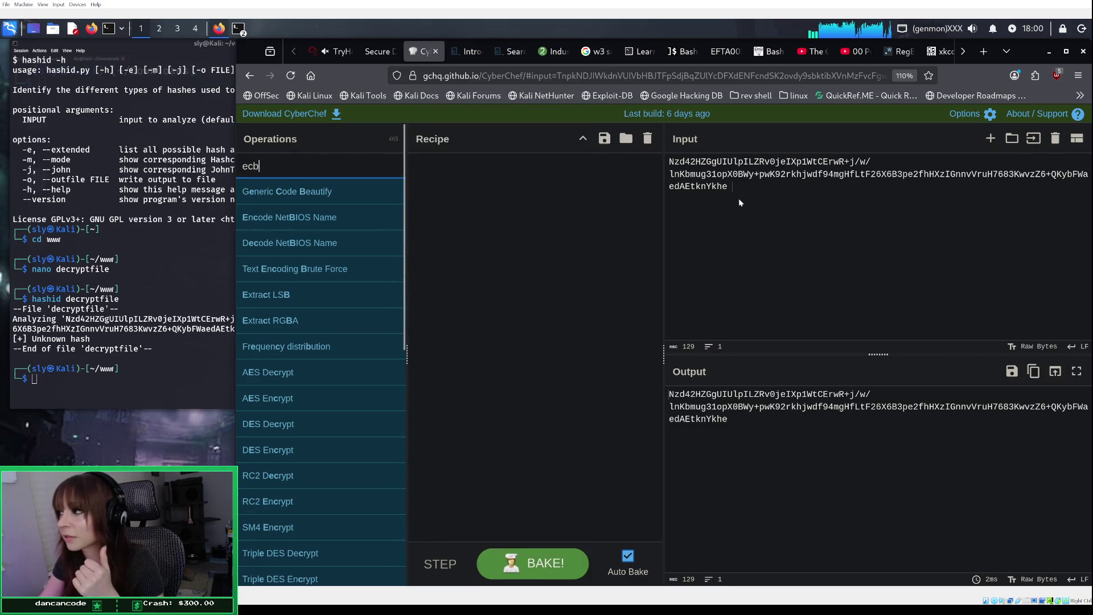
- Replace the old search with 'base' and add From Base64 to the recipe
key(BackSpace)
key(BackSpace)
key(BackSpace)
text(base)
mouse_move(288, 340)
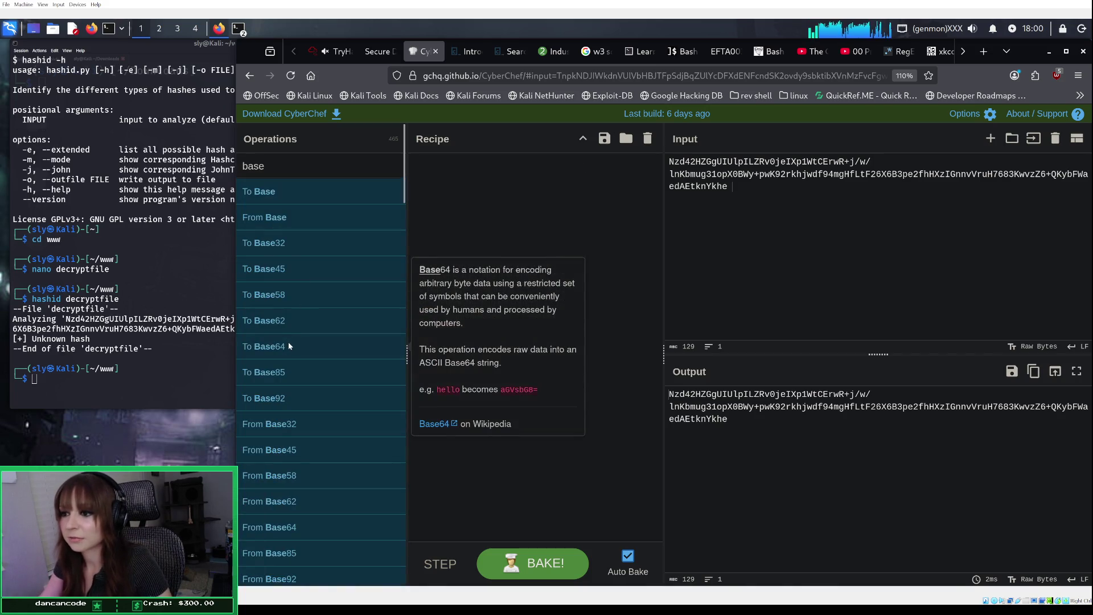
mouse_move(293, 432)
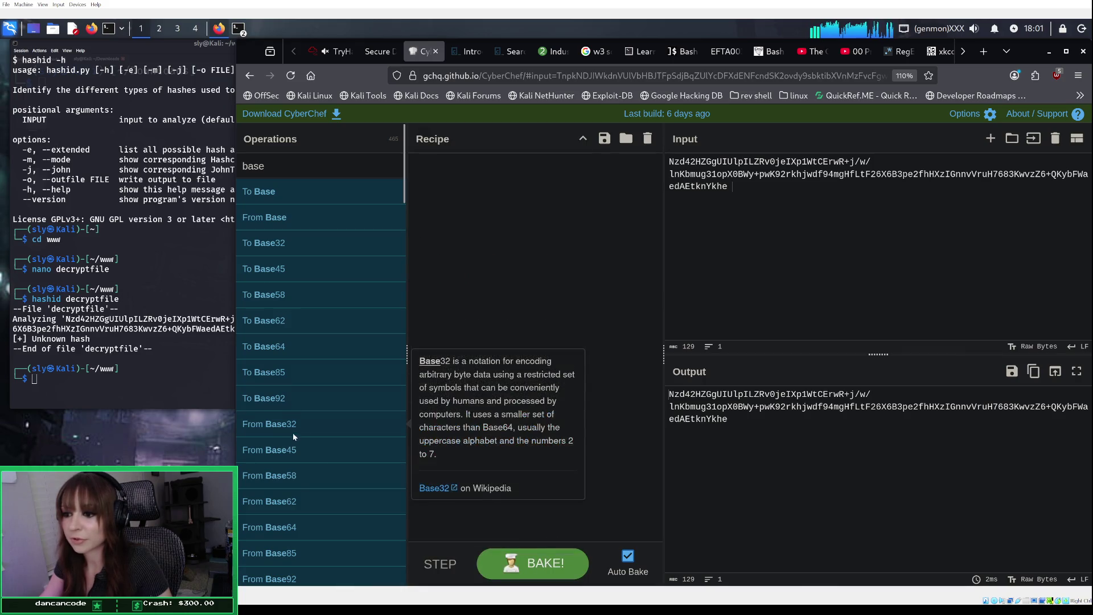
scroll(309, 462, down, 2)
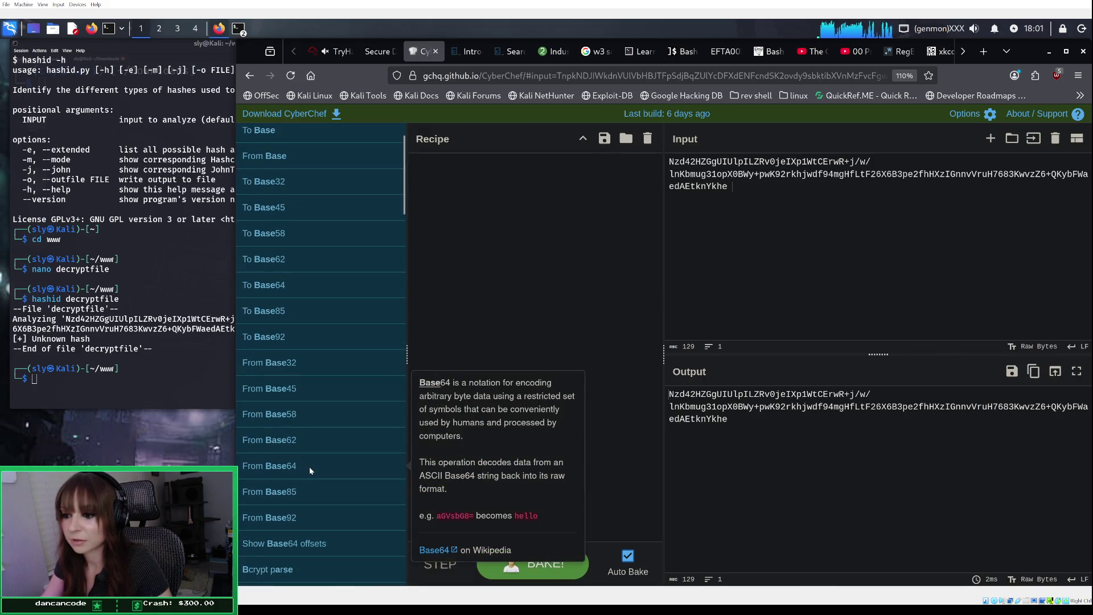
double_click(309, 466)
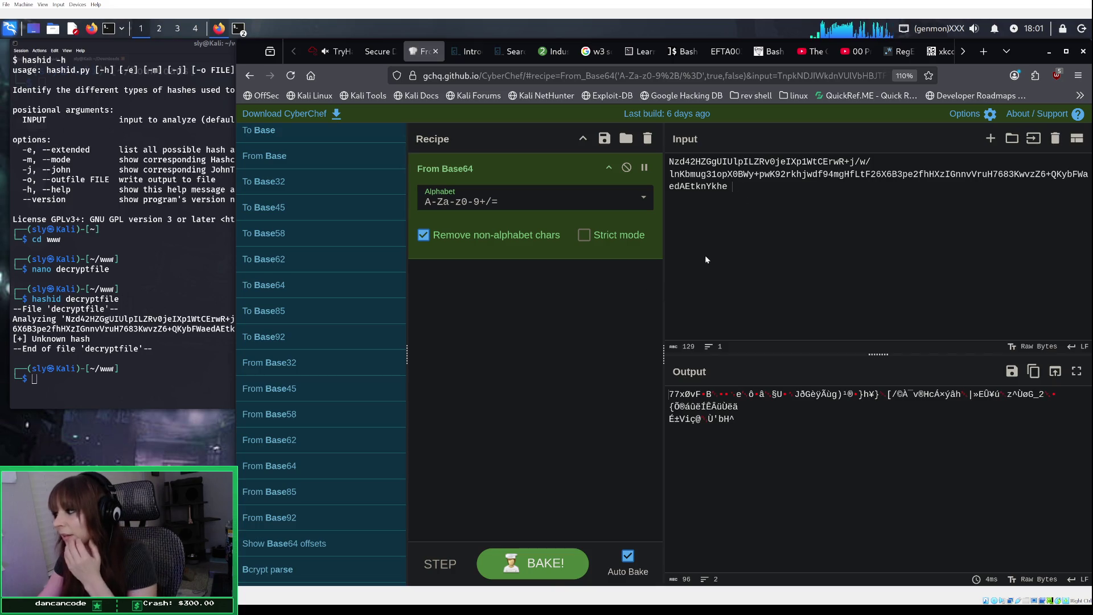
- Clear the recipe and the operation search, then expand the Favourites category
click(647, 138)
scroll(347, 187, up, 2)
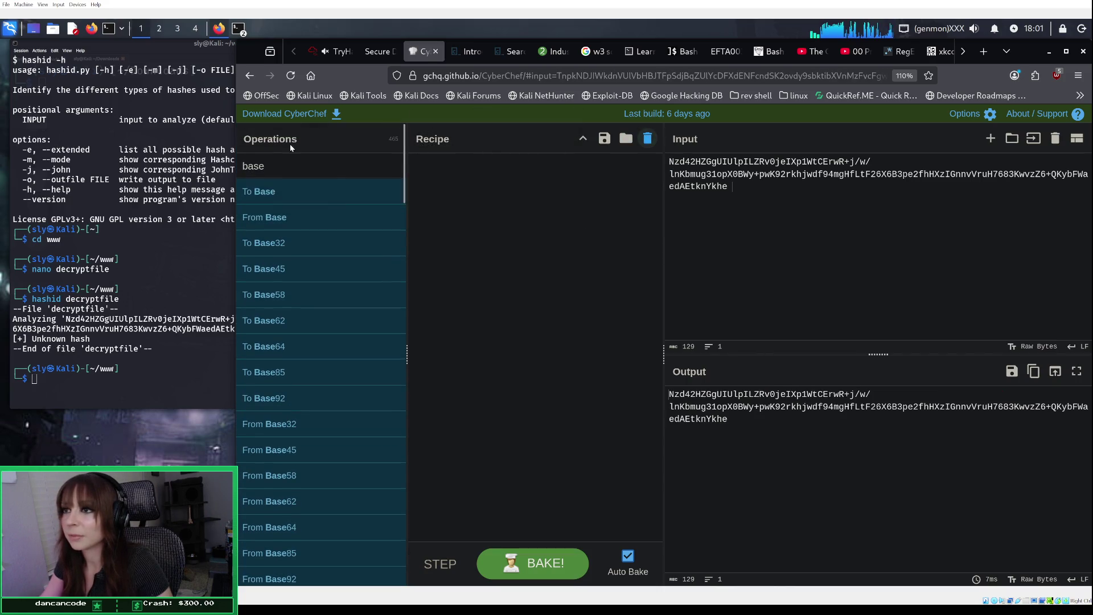
double_click(329, 169)
key(BackSpace)
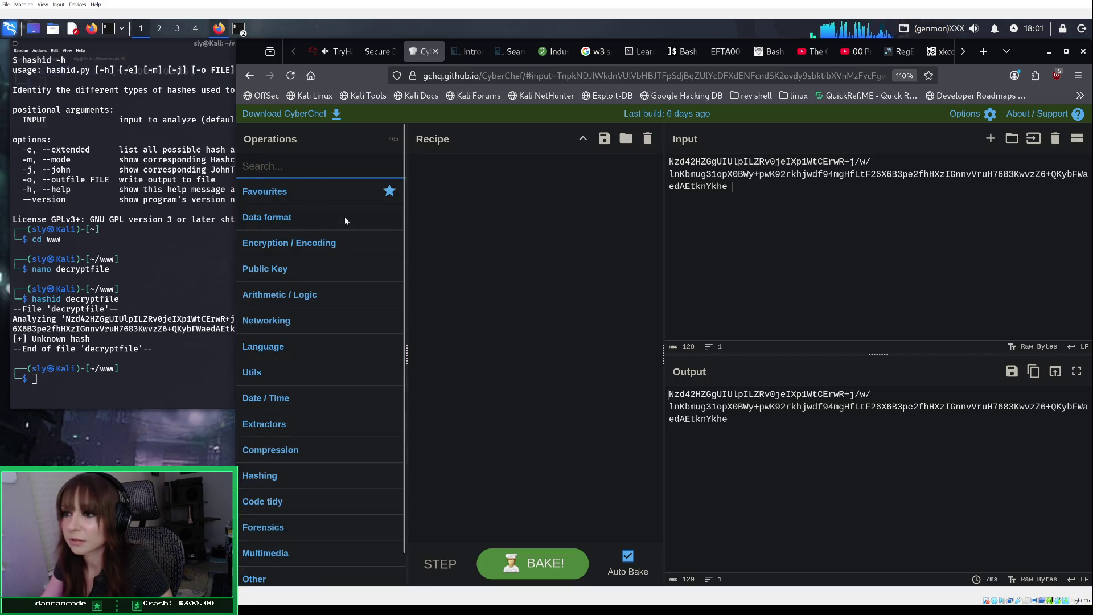
click(305, 190)
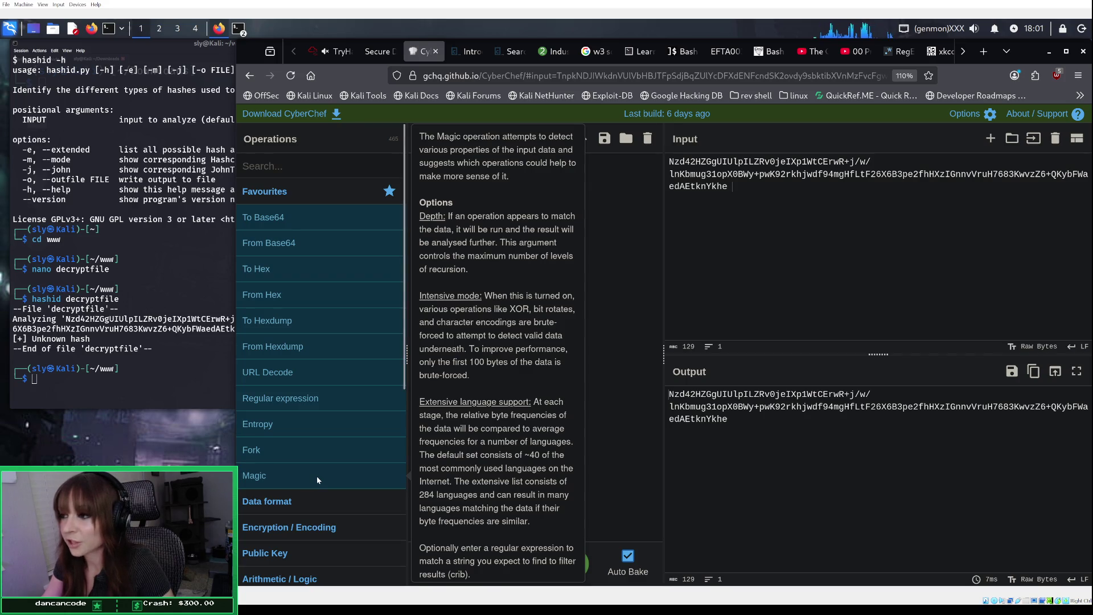
- Try Magic on the ciphertext, then replace it with From Base85, yielding garbled binary
double_click(317, 476)
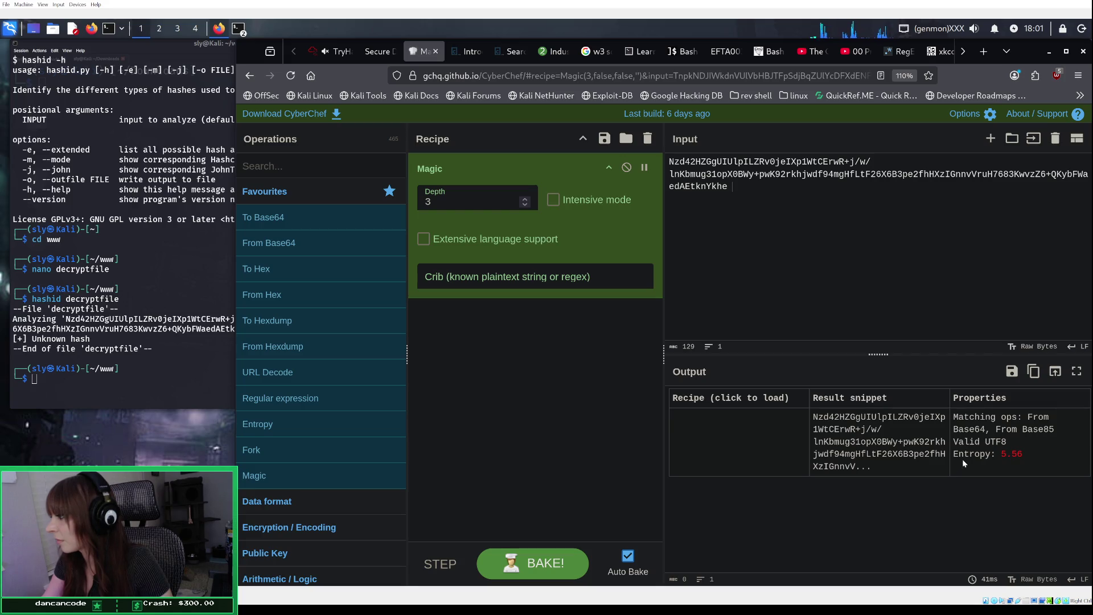
mouse_move(964, 458)
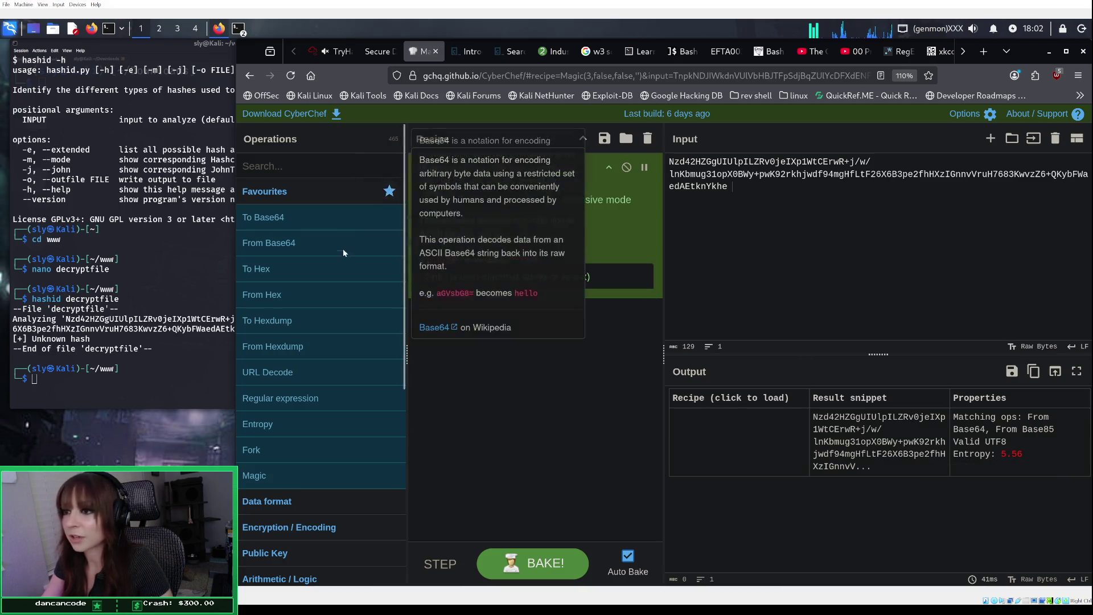
click(342, 168)
text(base)
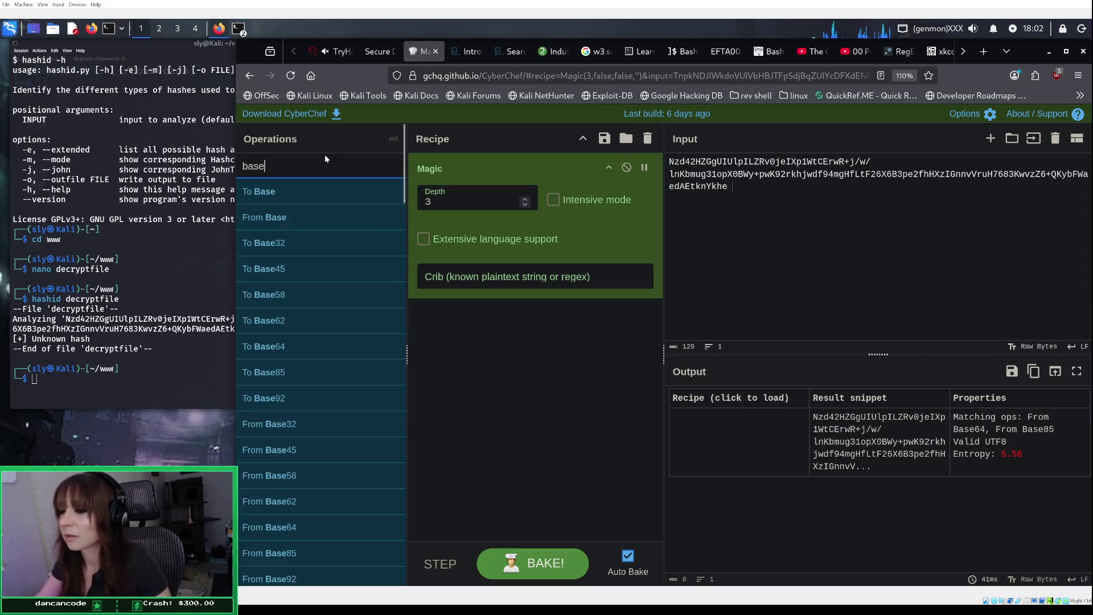
click(647, 138)
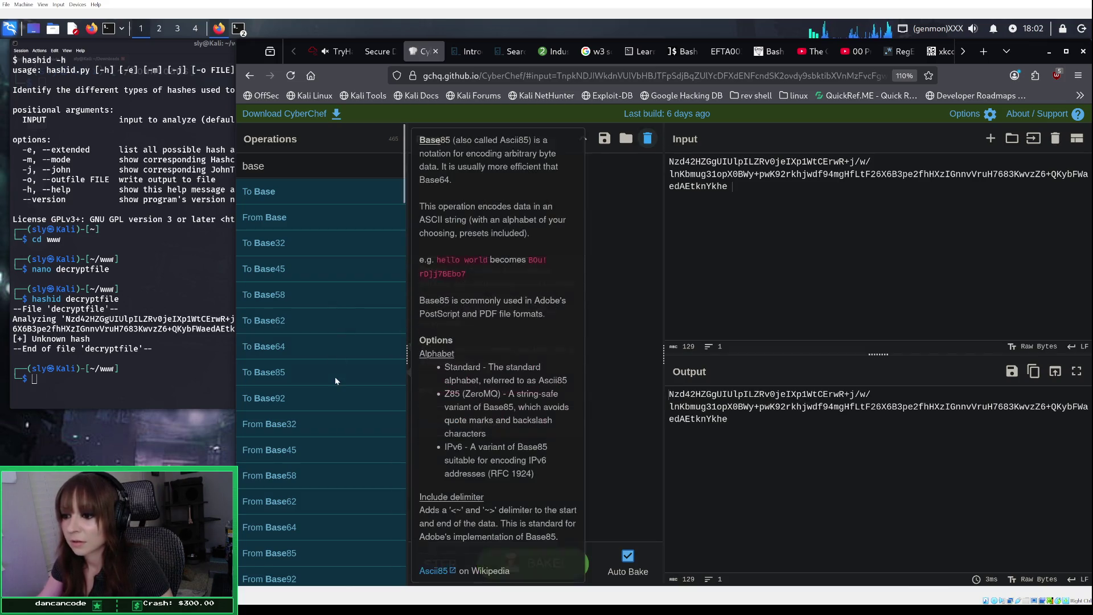
scroll(336, 410, down, 2)
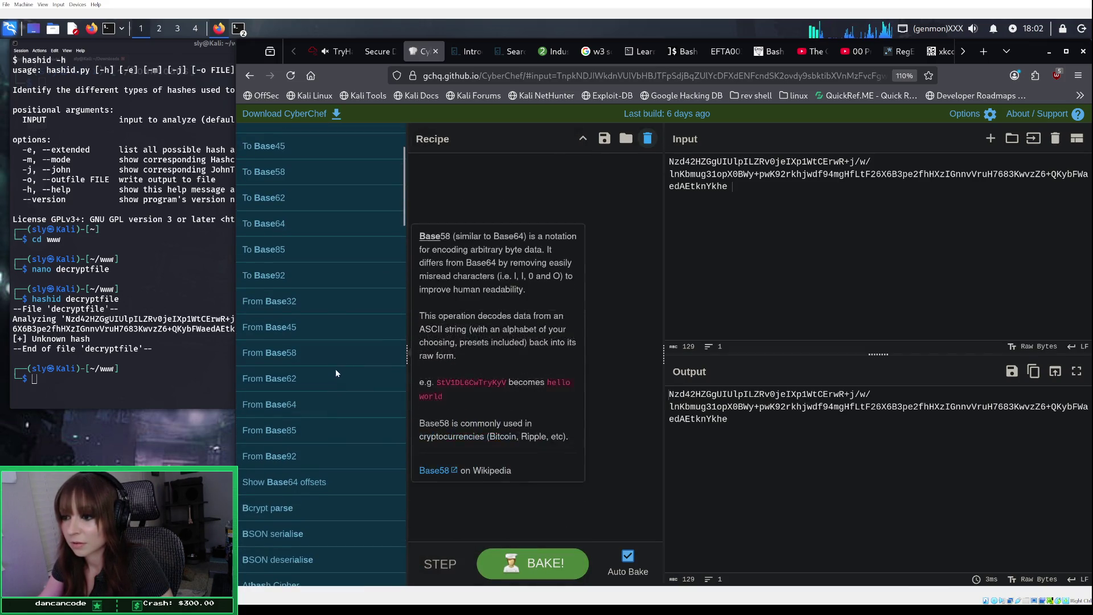
double_click(333, 437)
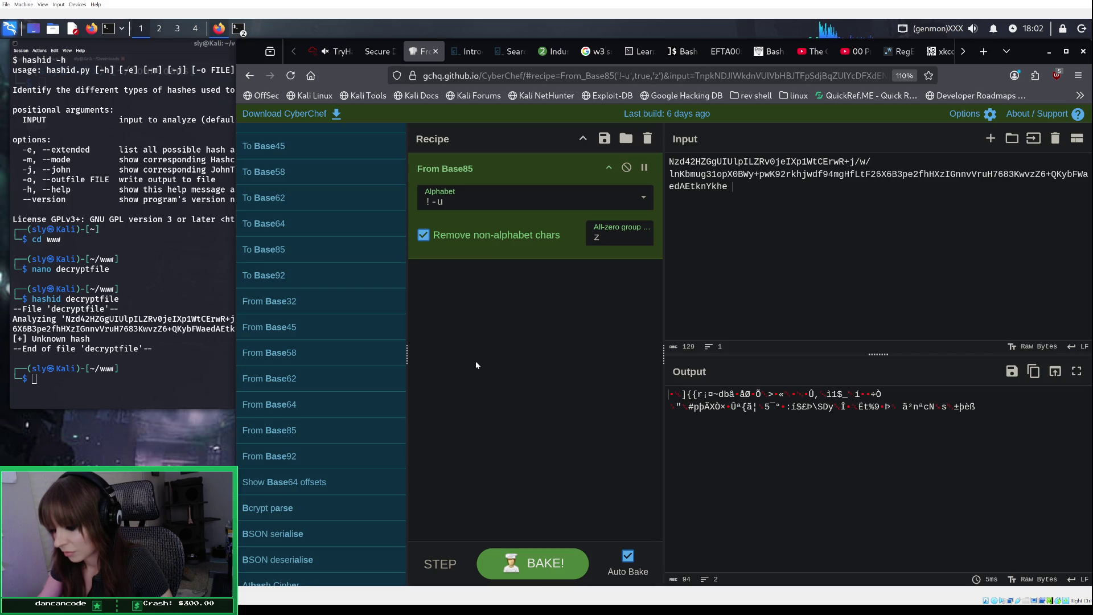
- Revisit the encrypted document and TryHackMe pages, then open the Network inspector with Ctrl+Shift+E
click(377, 57)
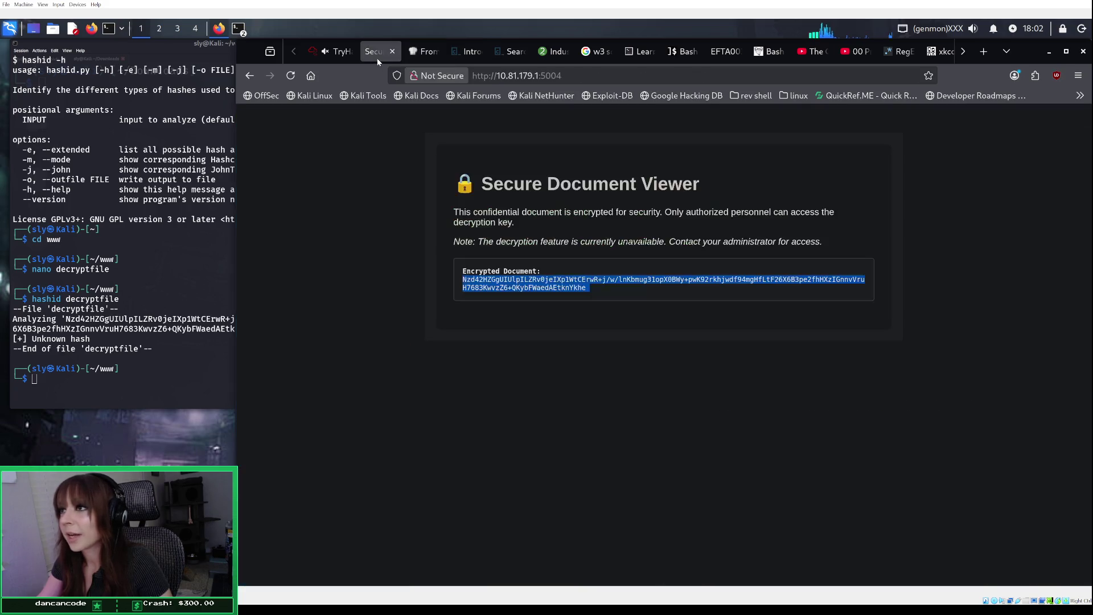
click(530, 303)
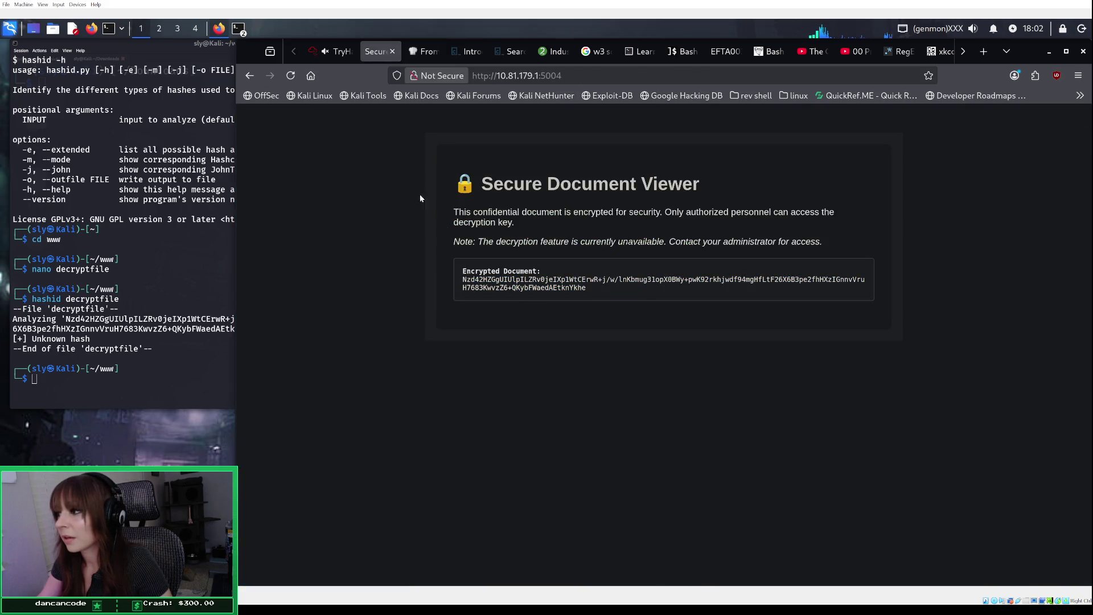
click(334, 55)
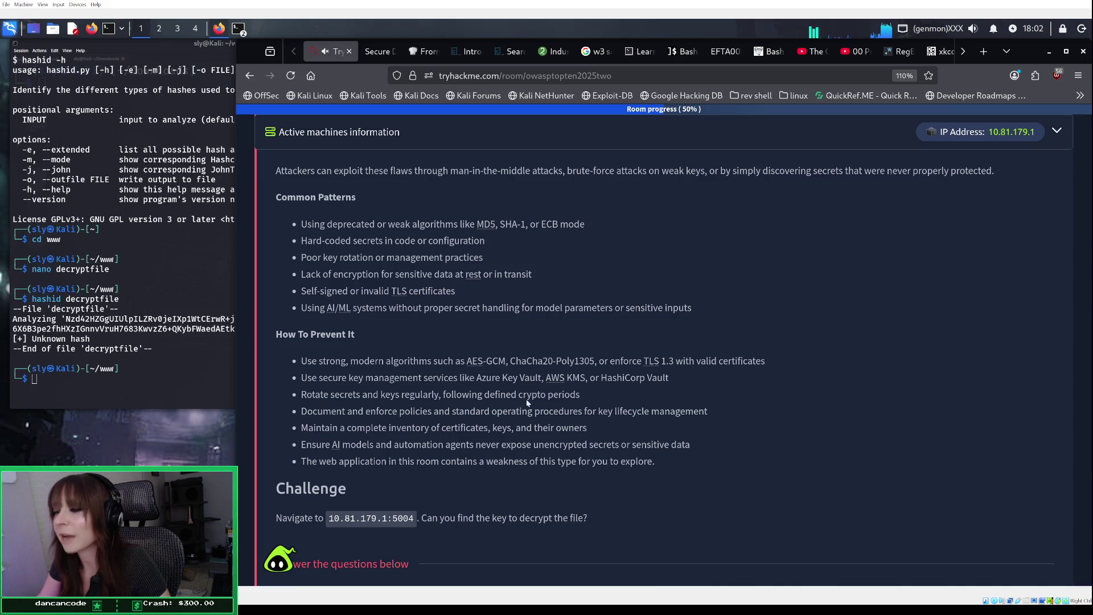
click(386, 50)
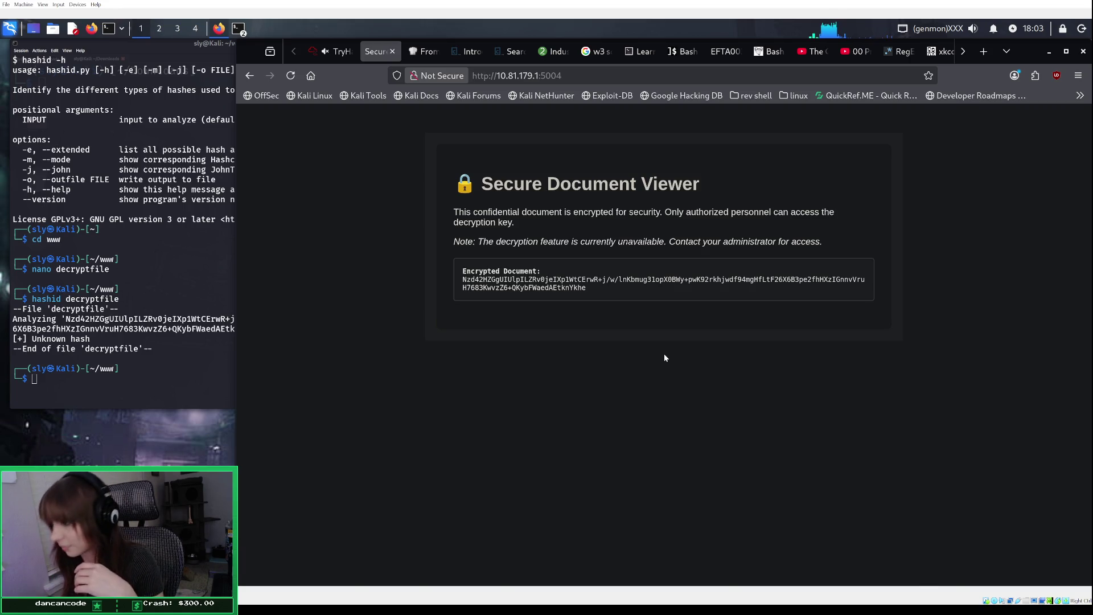
key(ctrl+shift+e)
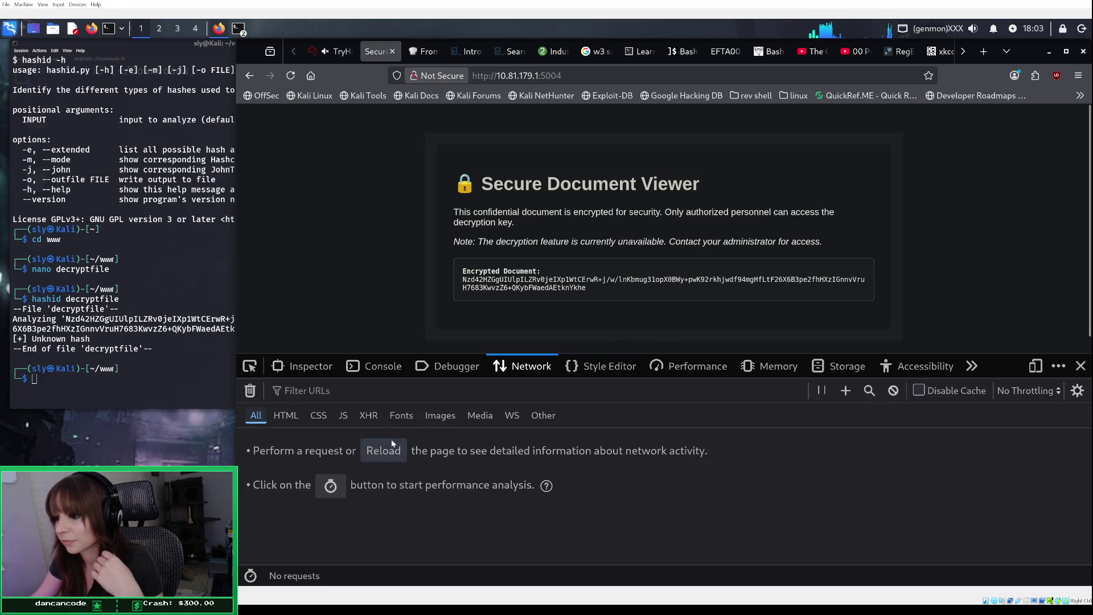
- Reload to capture network requests and inspect the decrypt.js request headers
click(383, 451)
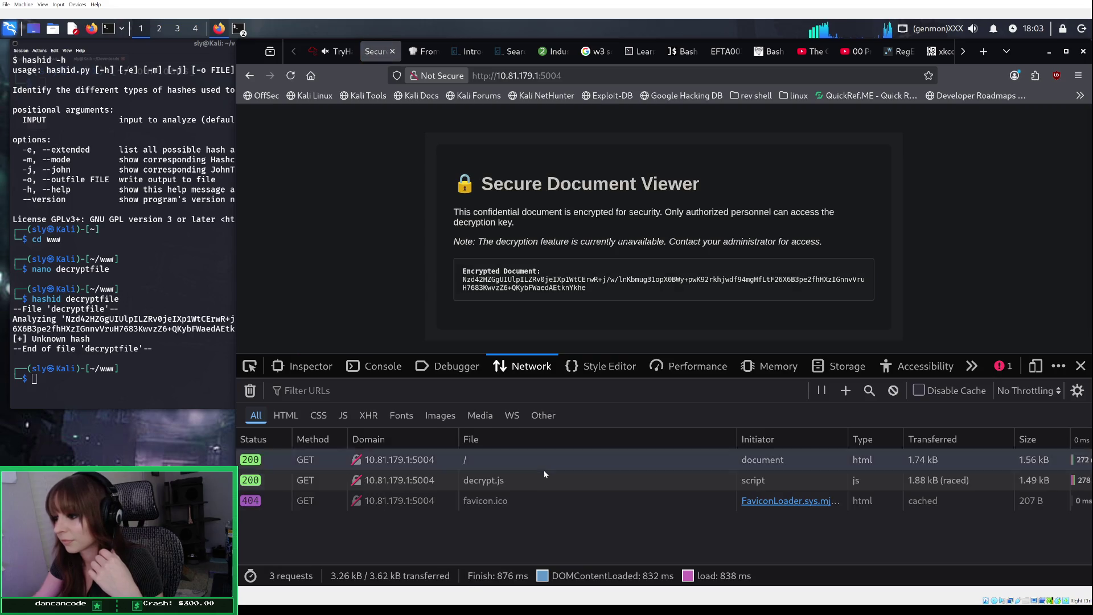
click(544, 481)
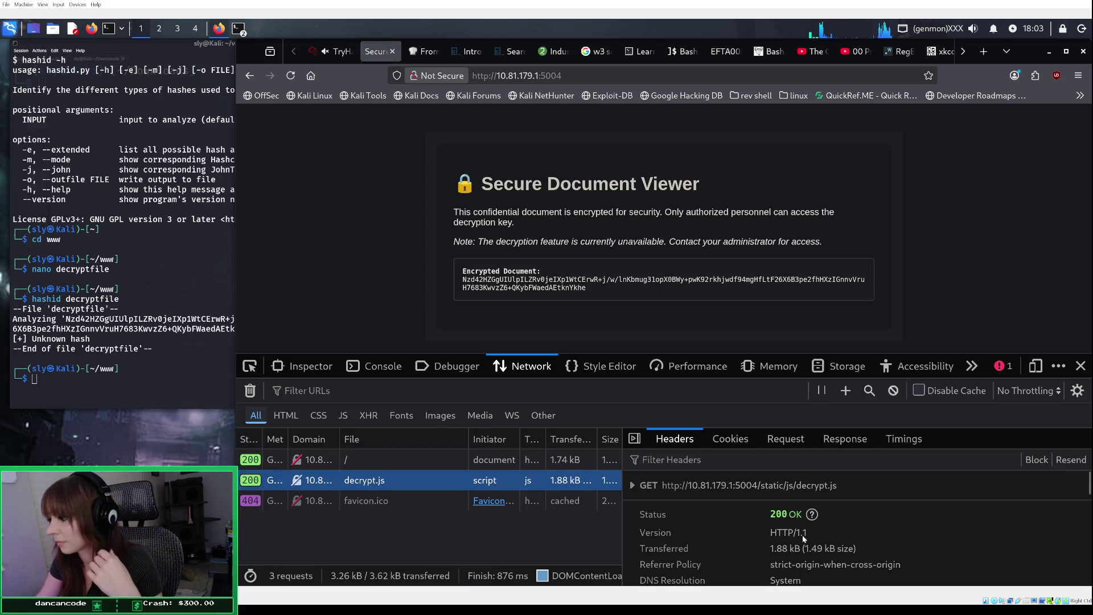
scroll(803, 528, down, 5)
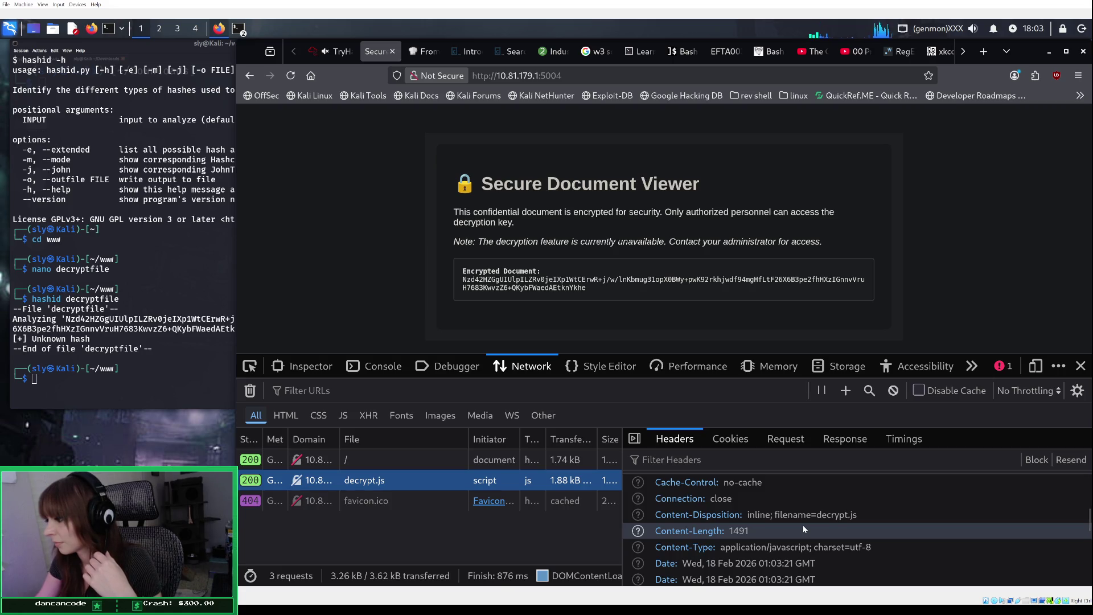
scroll(802, 524, down, 3)
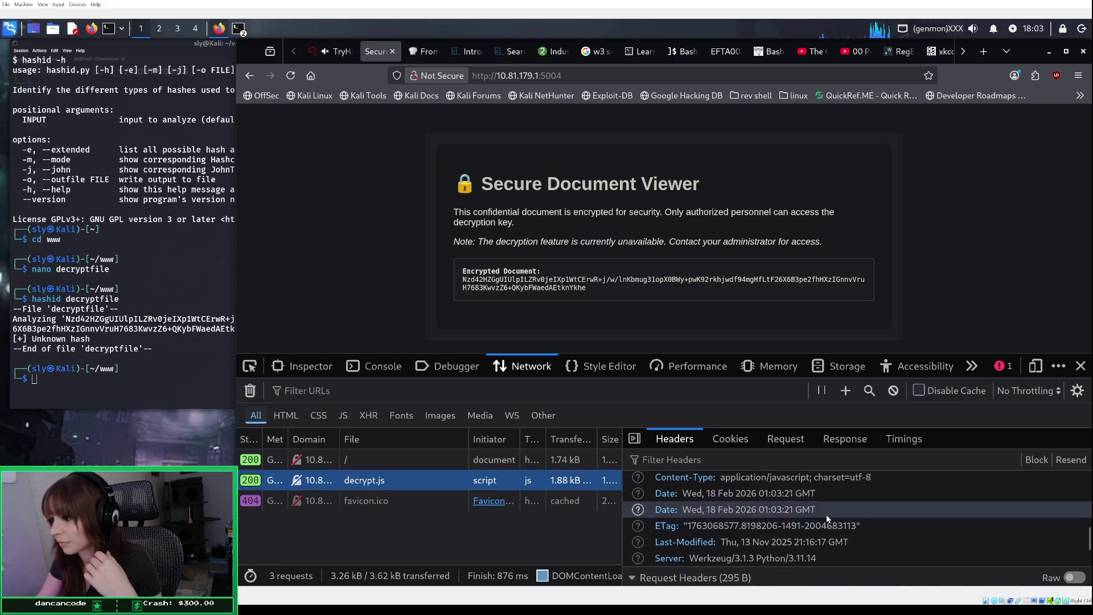
- Compare the main / request headers, then open the decrypt.js response source
click(475, 461)
scroll(826, 545, down, 5)
scroll(826, 545, down, 2)
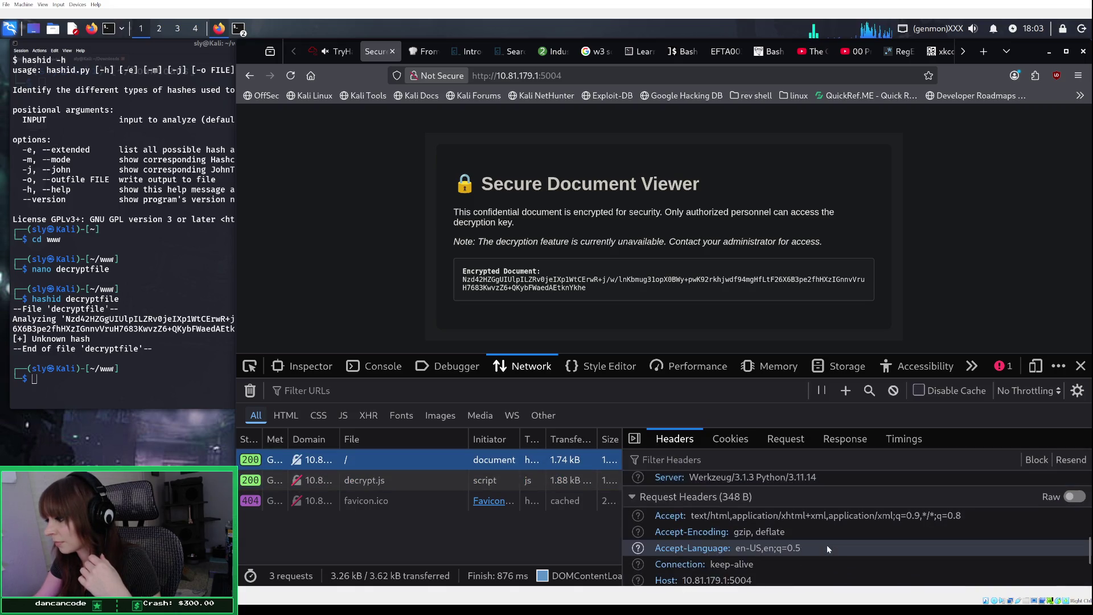
scroll(827, 544, down, 2)
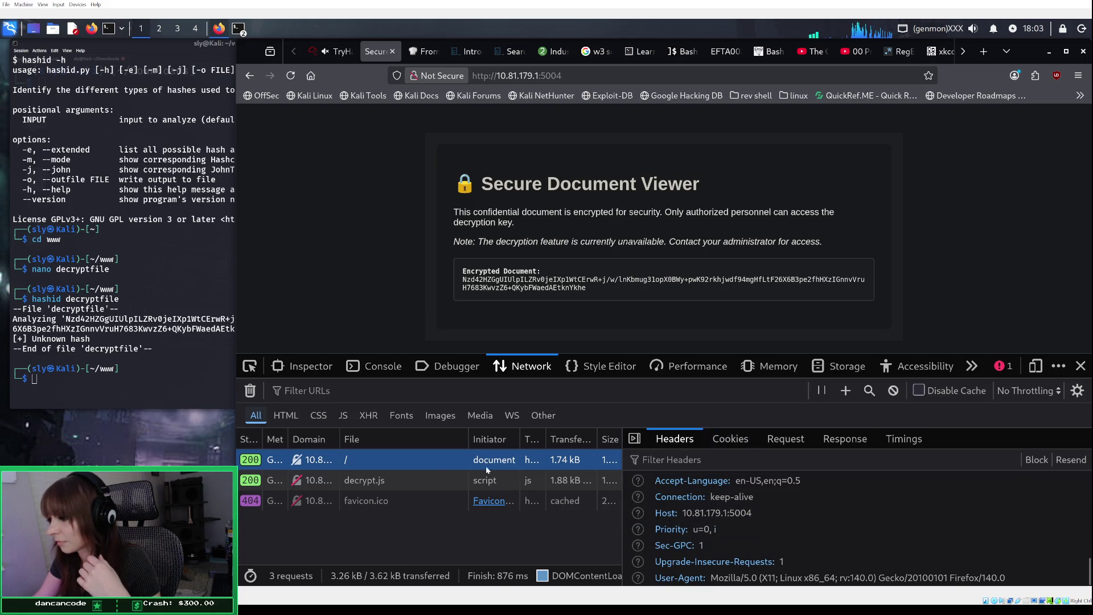
click(380, 481)
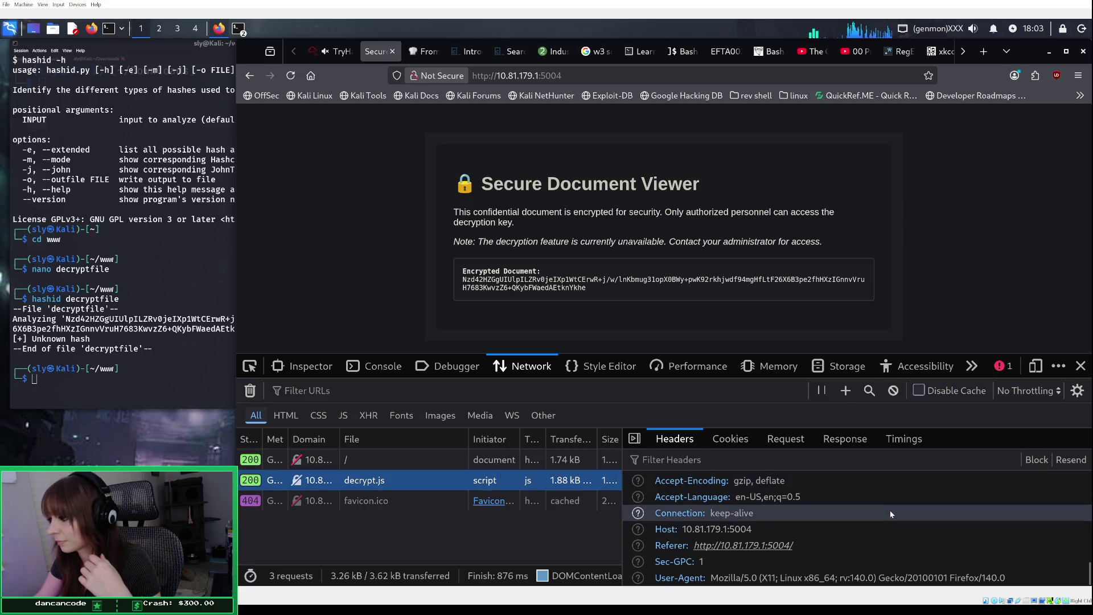
scroll(890, 514, up, 3)
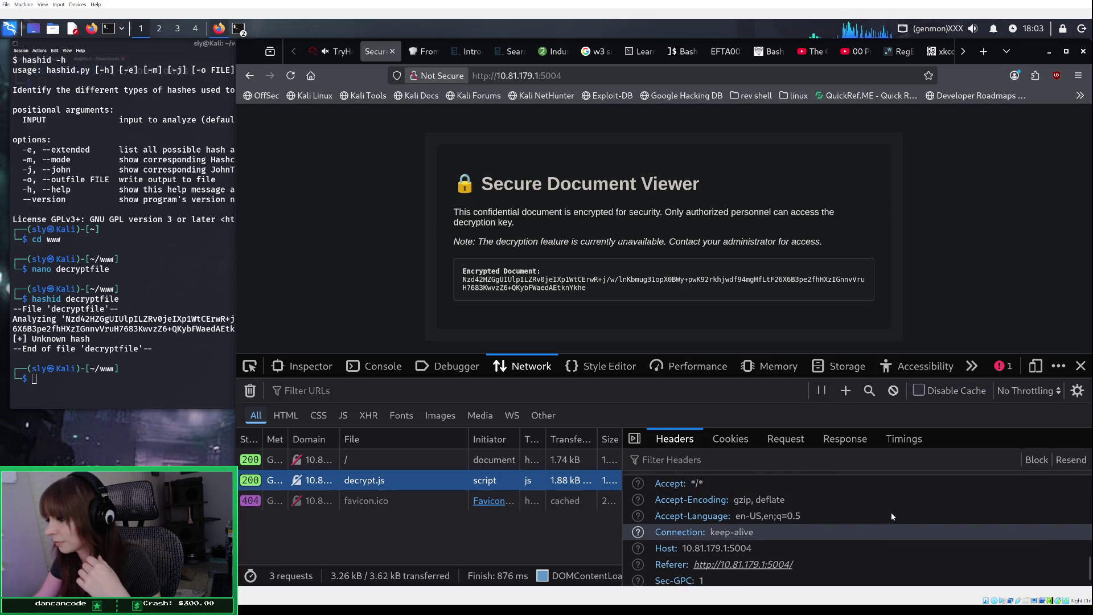
scroll(890, 513, down, 3)
scroll(891, 516, up, 3)
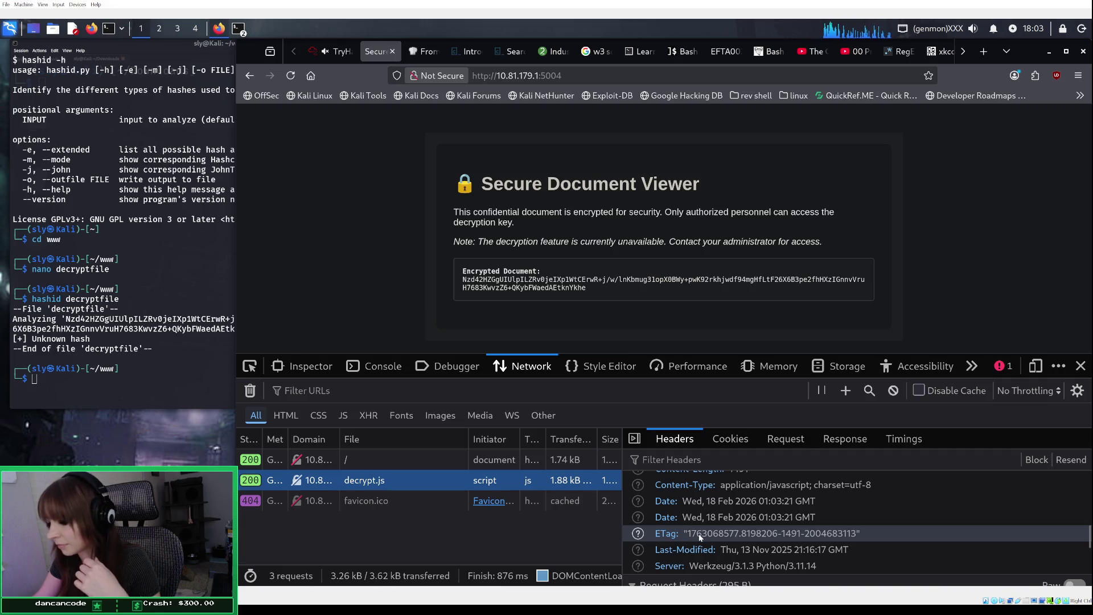
click(824, 442)
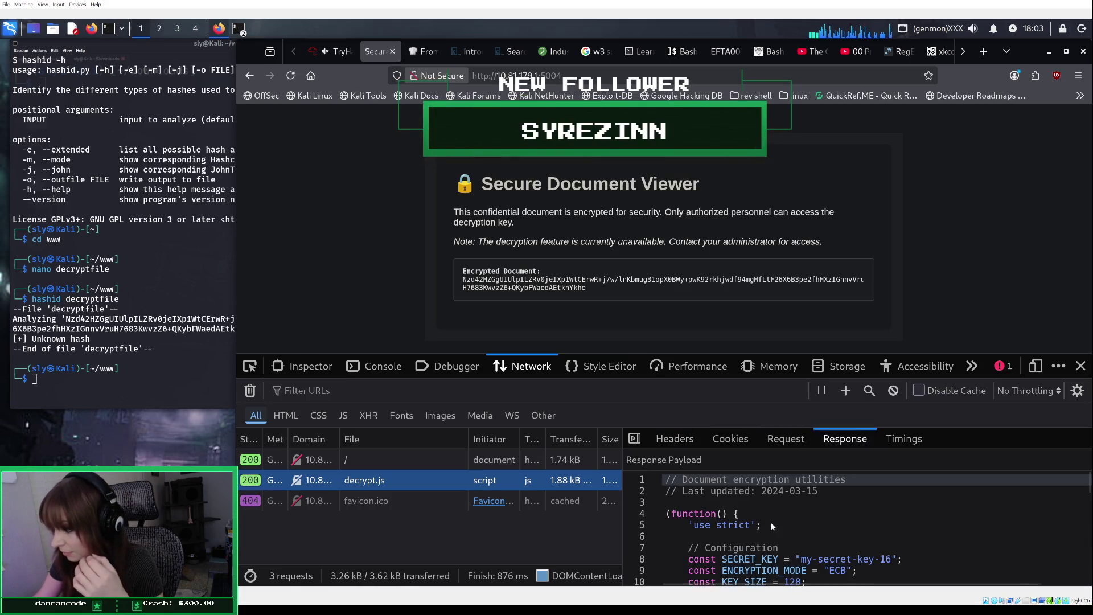
scroll(771, 522, down, 2)
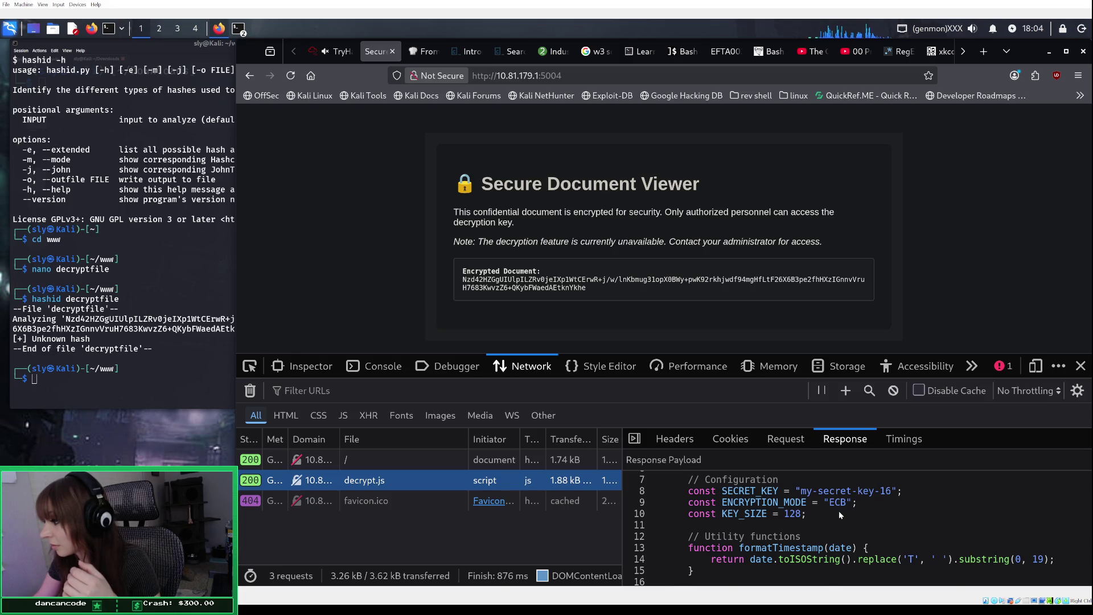
click(801, 491)
drag(818, 493, 894, 496)
right_click(881, 497)
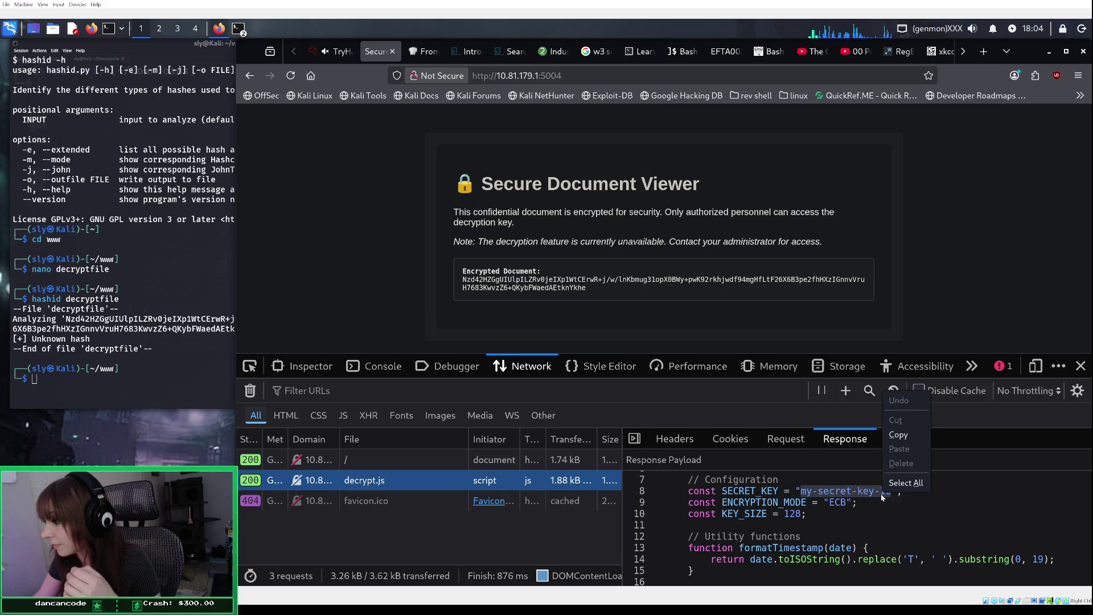
click(898, 434)
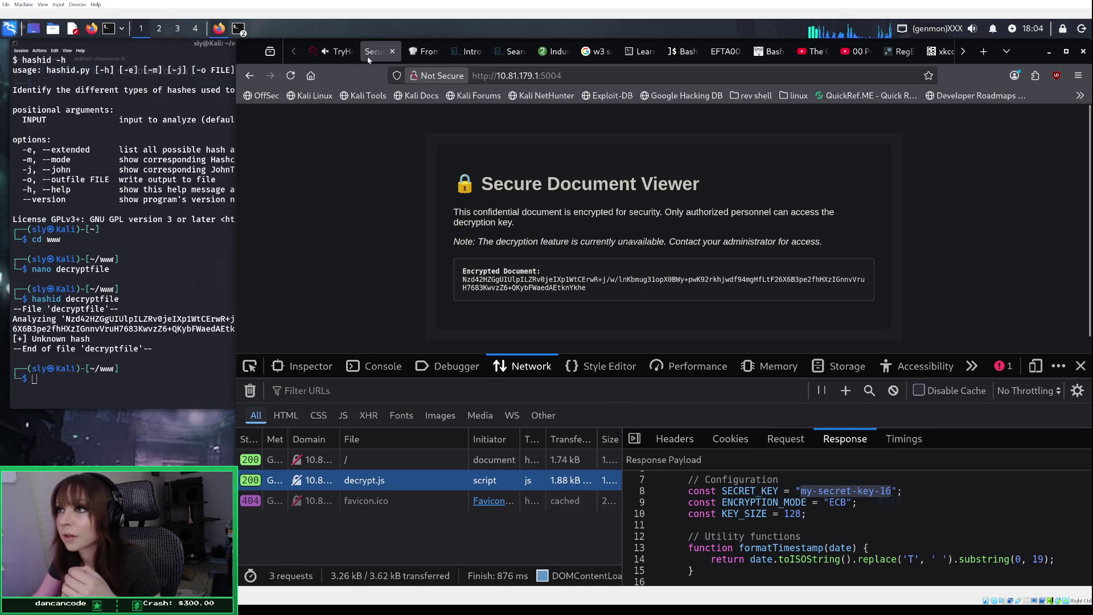
click(337, 52)
- Scroll to the 'What's the flag?' question, then return to the document viewer and Kali terminal
scroll(473, 276, down, 2)
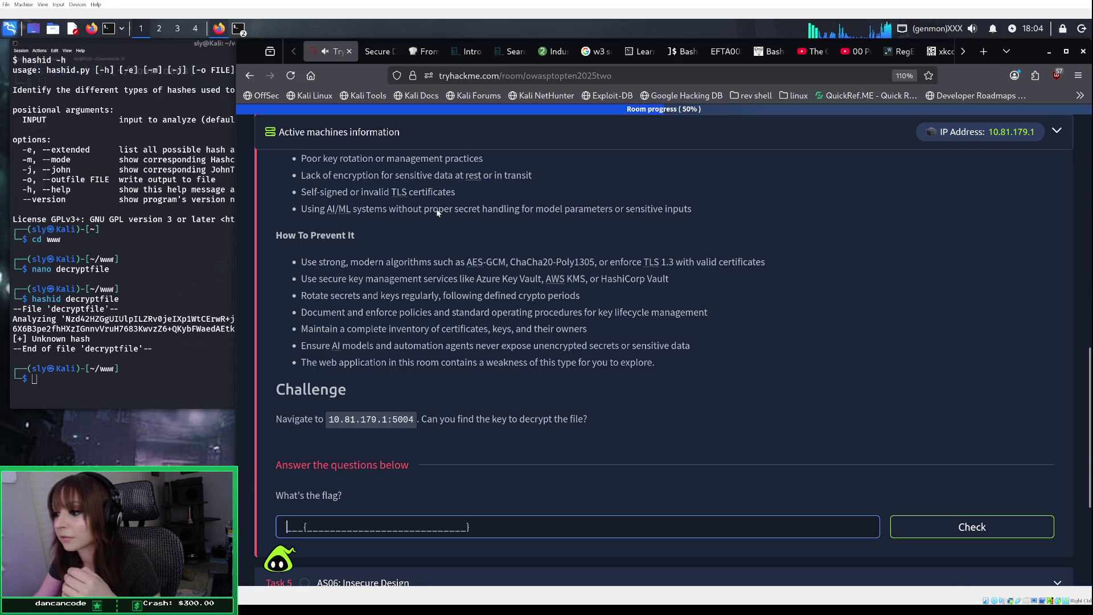
click(376, 51)
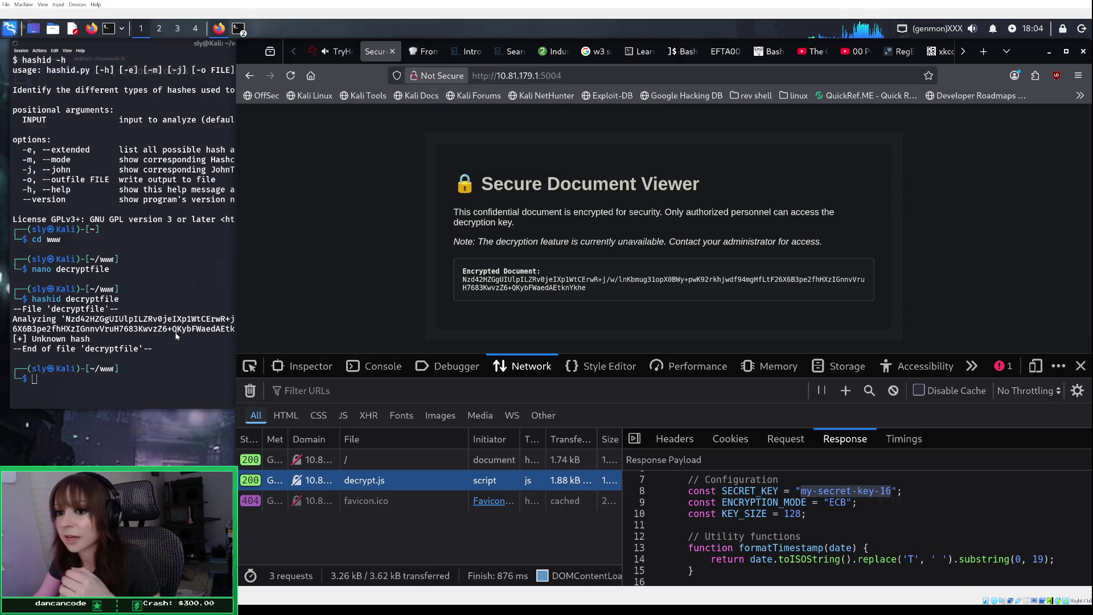
click(114, 389)
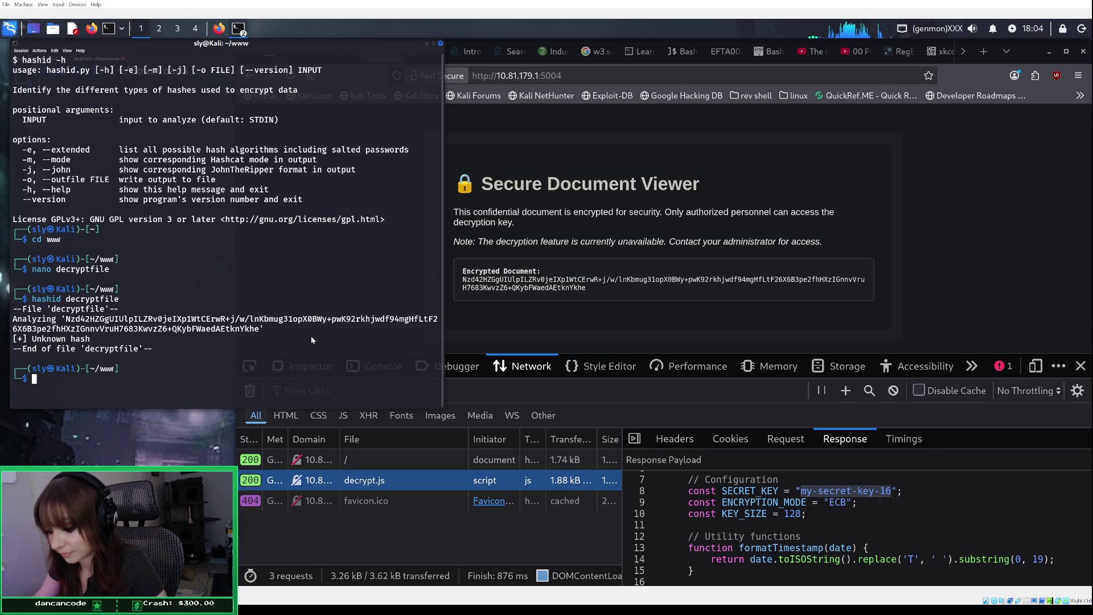
- Return to the CyberChef tab and search the operations for 'ecb'
click(455, 131)
click(421, 51)
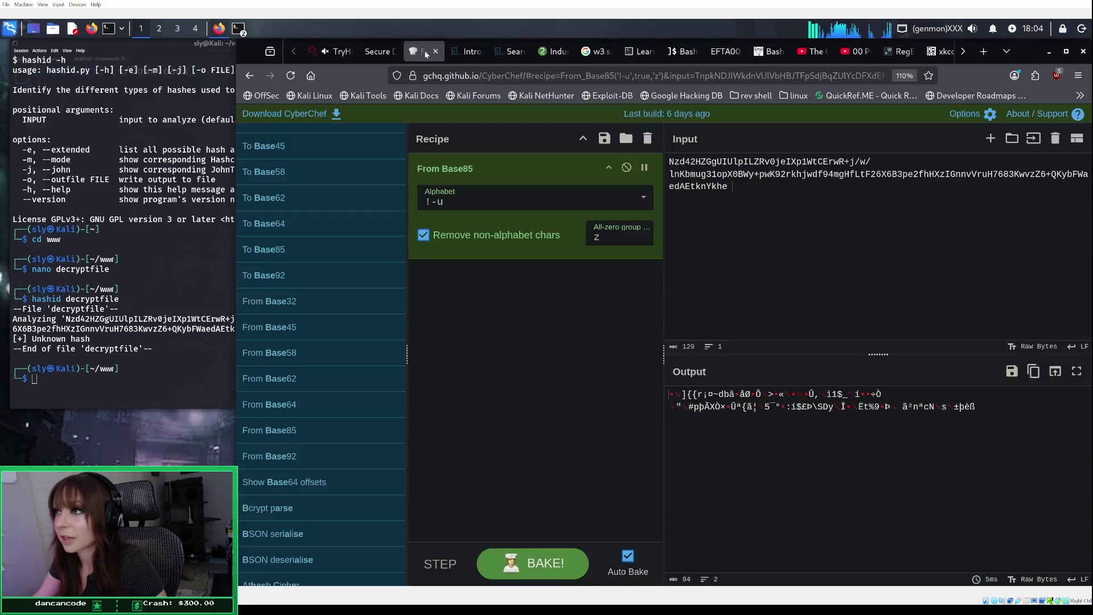
scroll(378, 210, up, 3)
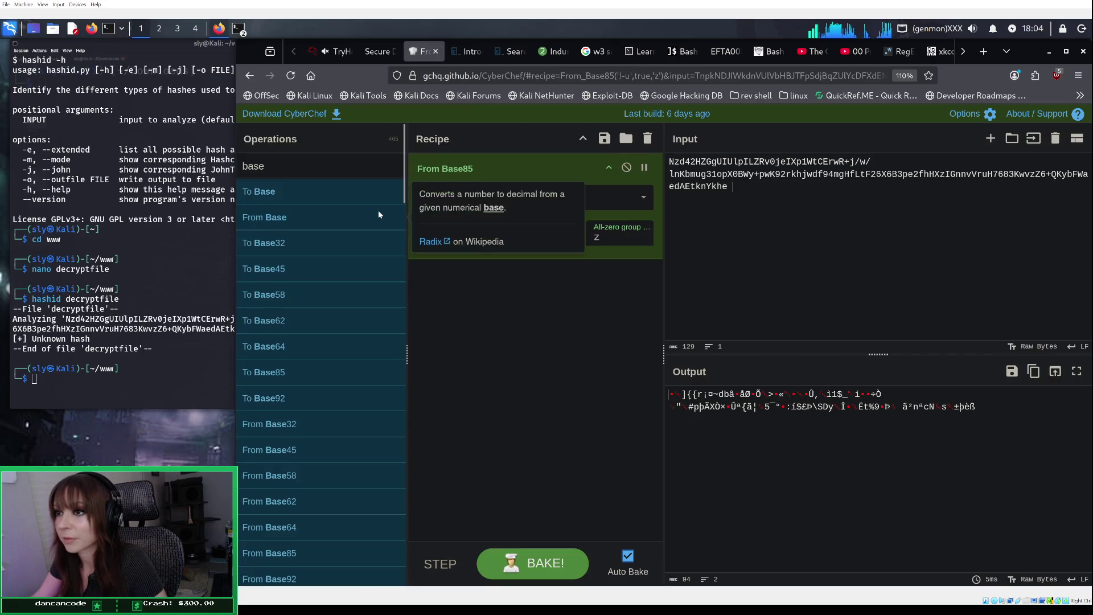
click(297, 171)
mouse_move(297, 183)
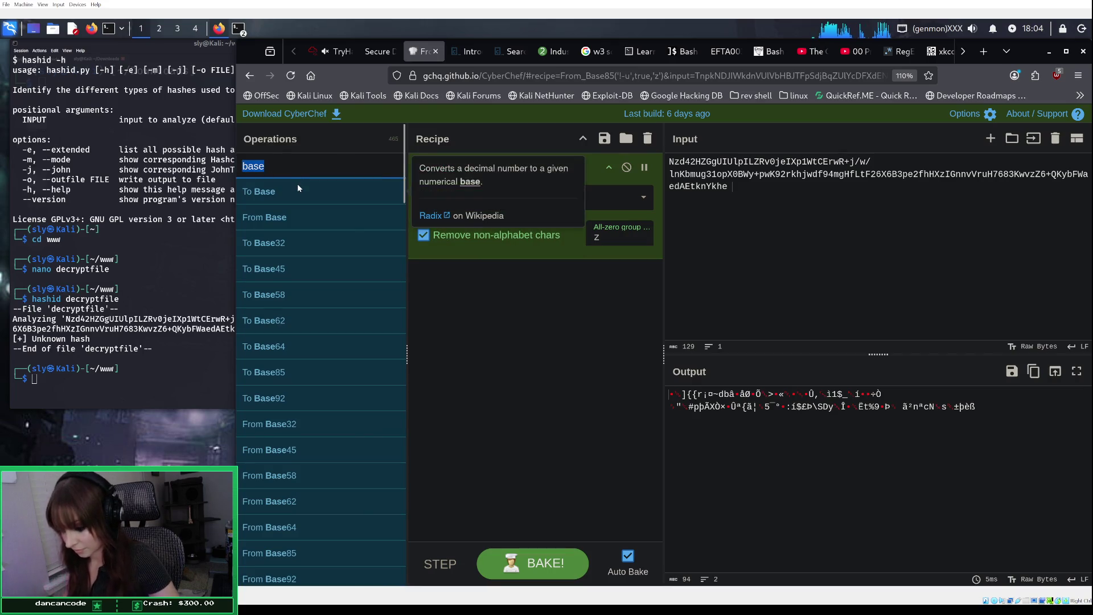
text(ecb)
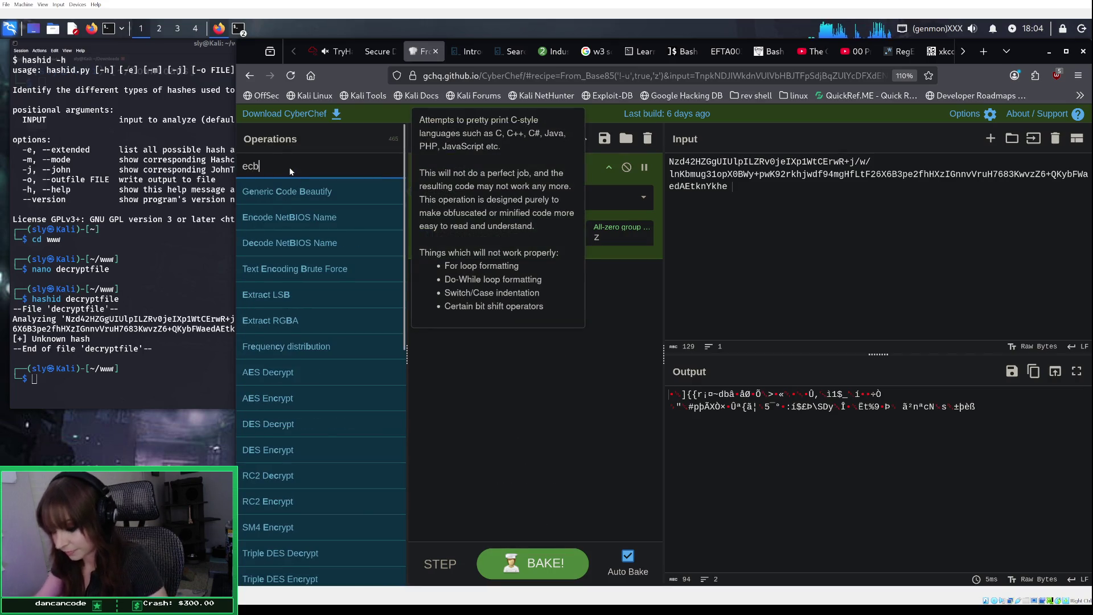
mouse_move(373, 216)
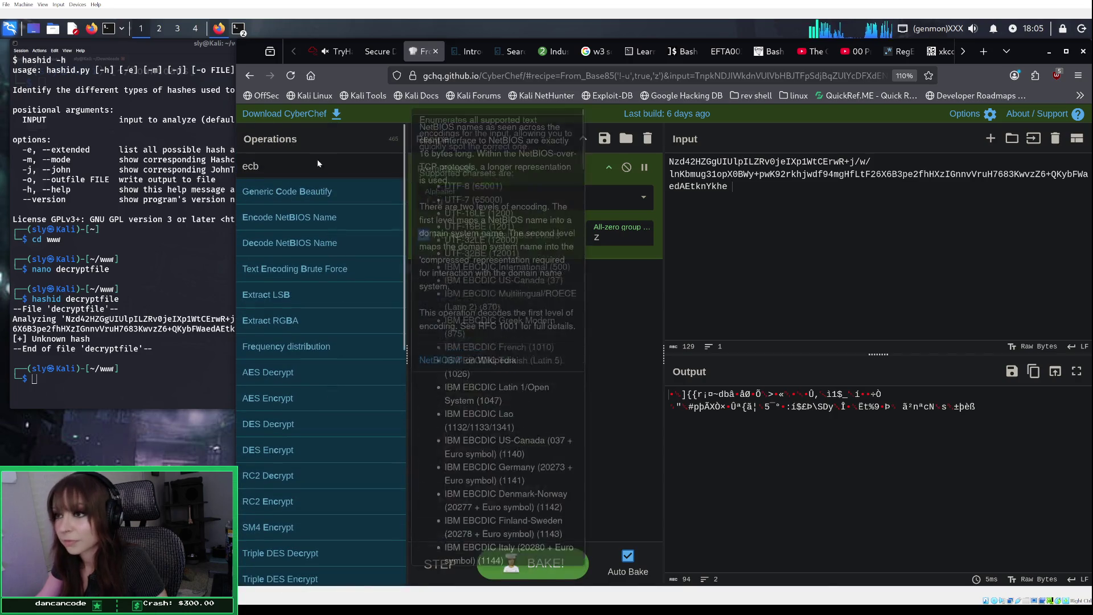
- Replace the search with 'aes' to list AES Decrypt and AES Encrypt
drag(305, 166, 239, 165)
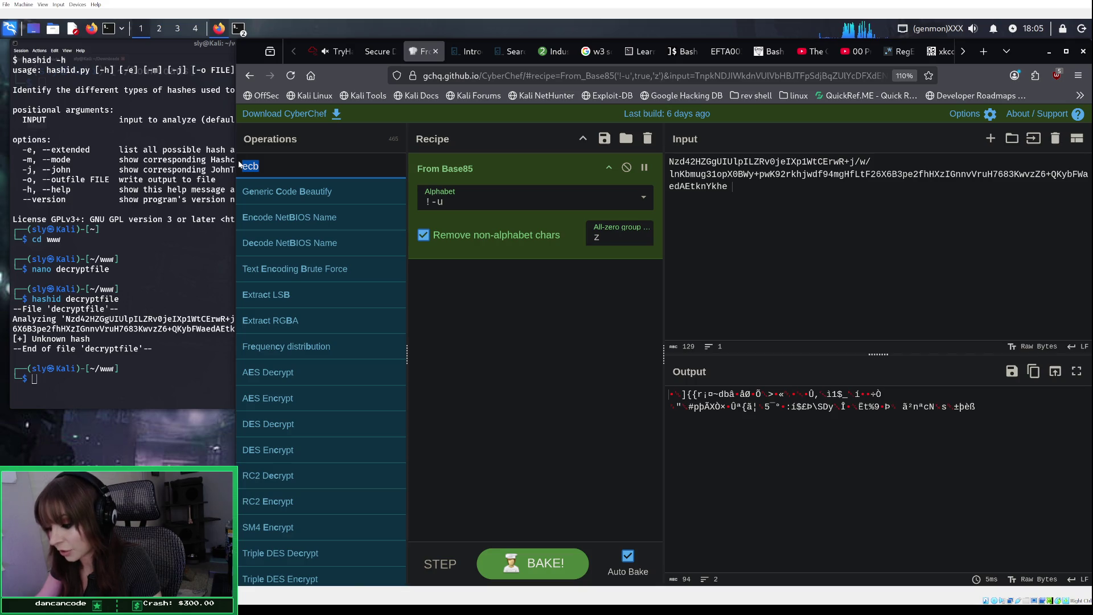
text(elect)
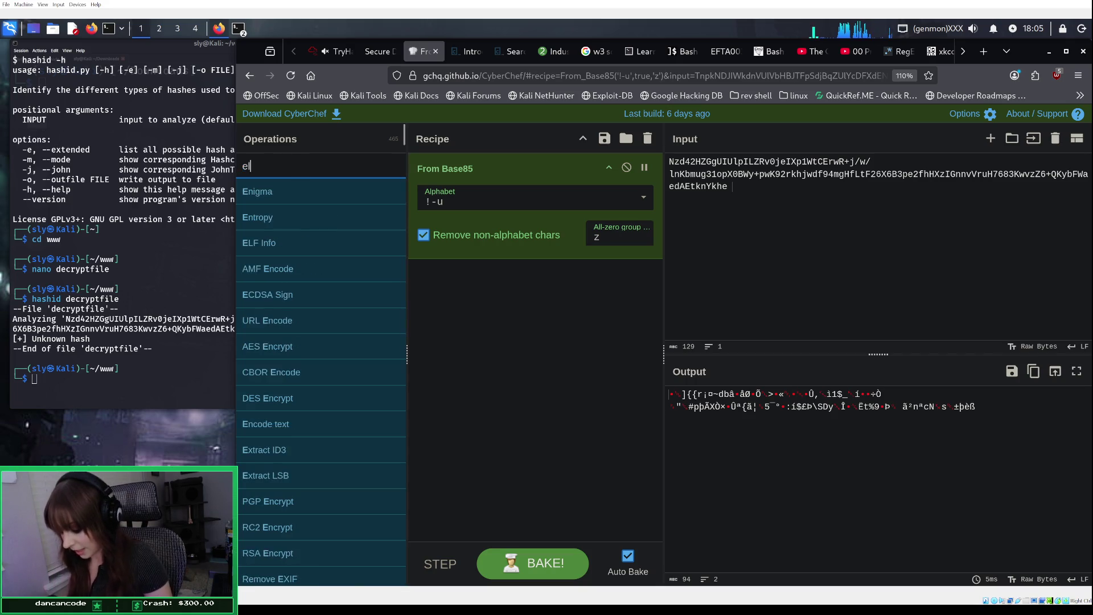
text(ron)
key(BackSpace)
key(BackSpace)
key(BackSpace)
text(aes)
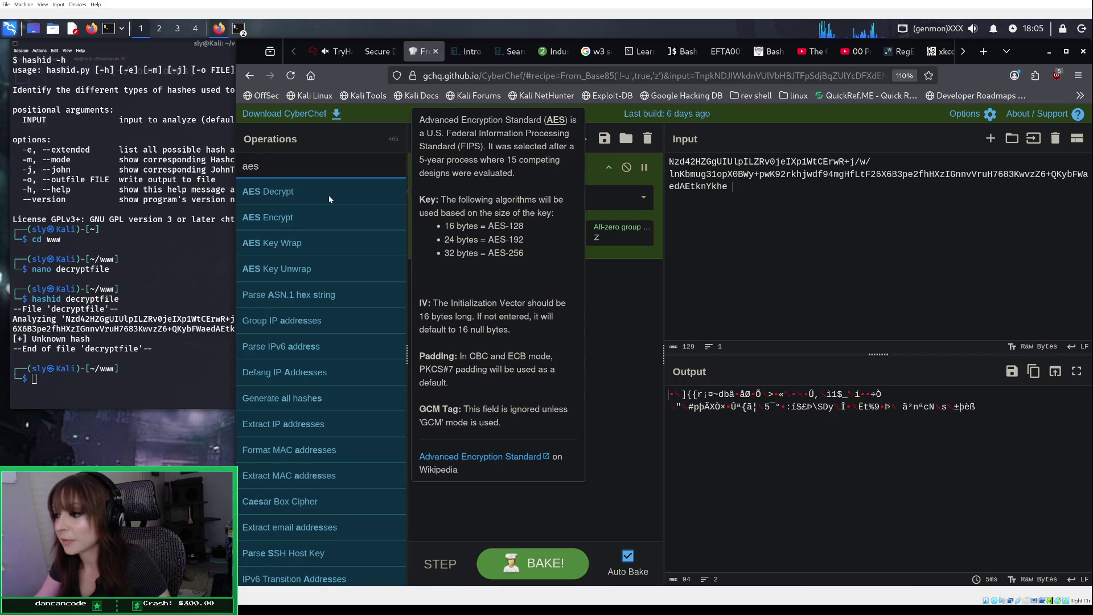
- Make AES Decrypt the only recipe step and paste the copied secret key into Key
double_click(330, 198)
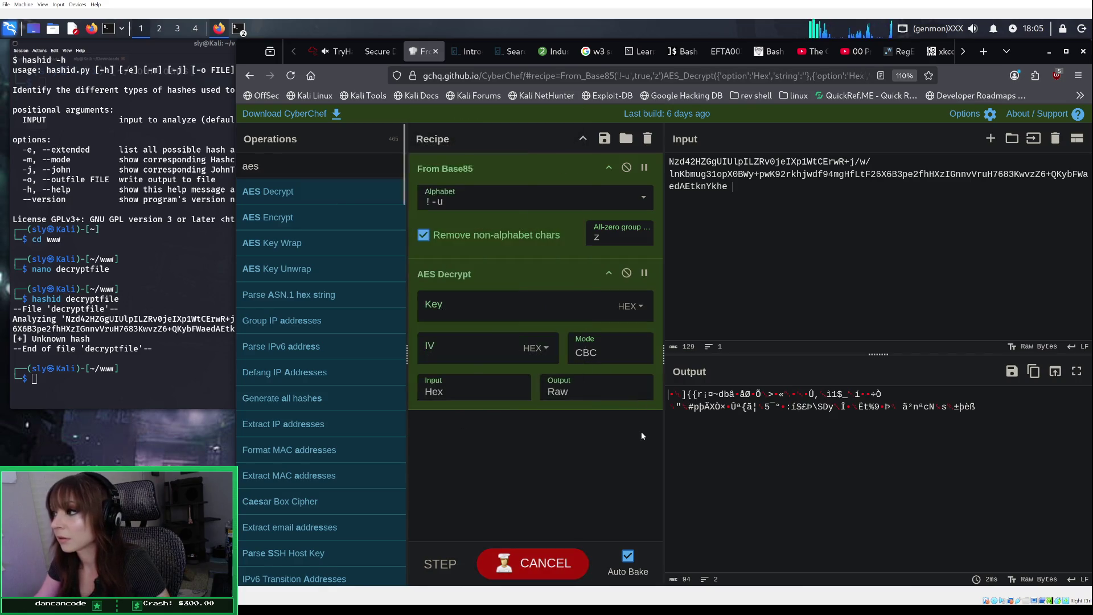
click(647, 139)
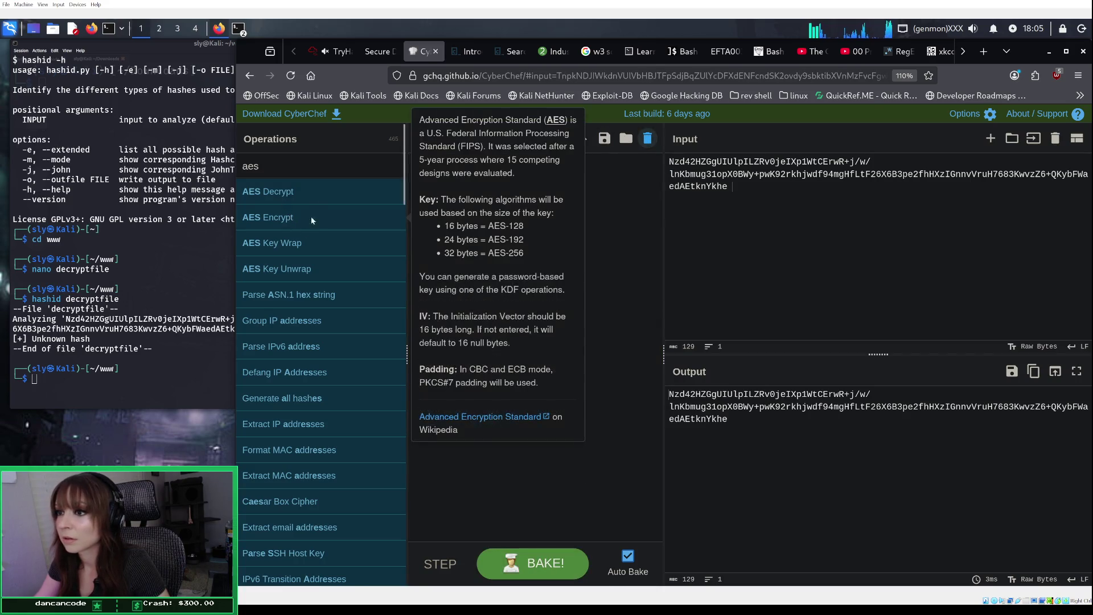
double_click(327, 190)
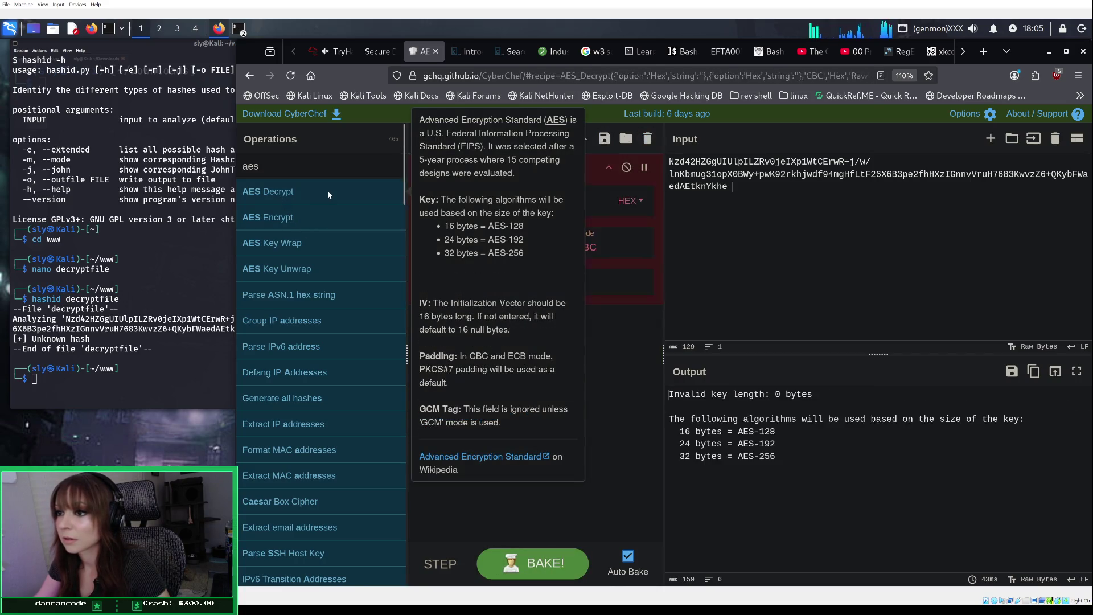
click(461, 204)
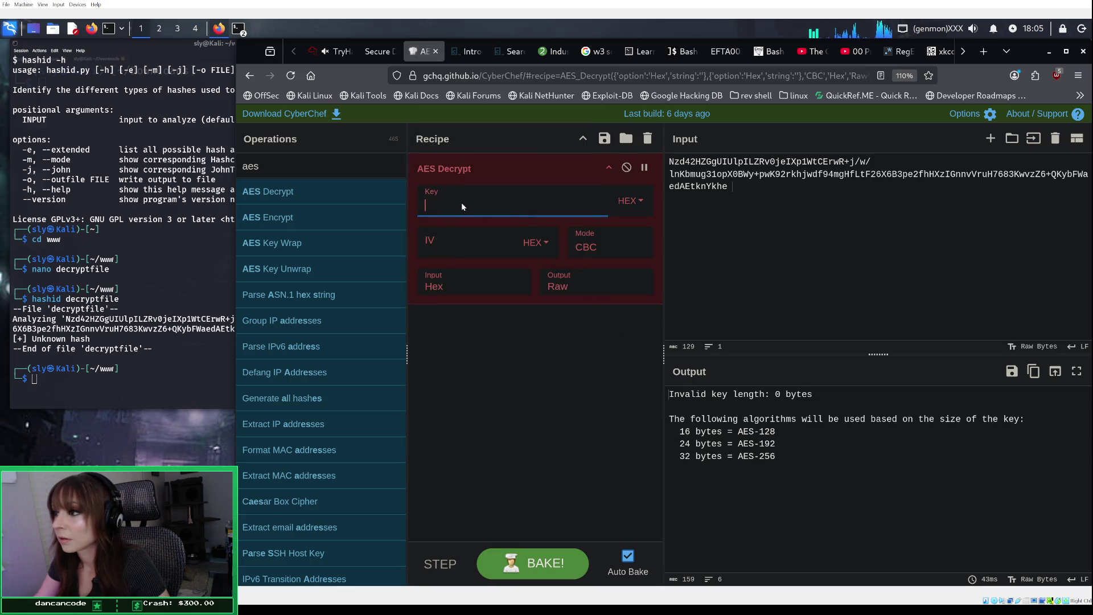
right_click(465, 207)
click(493, 277)
- Set the IV encoding to Base64 and the mode to ECB, then re-run the recipe
click(484, 248)
click(544, 247)
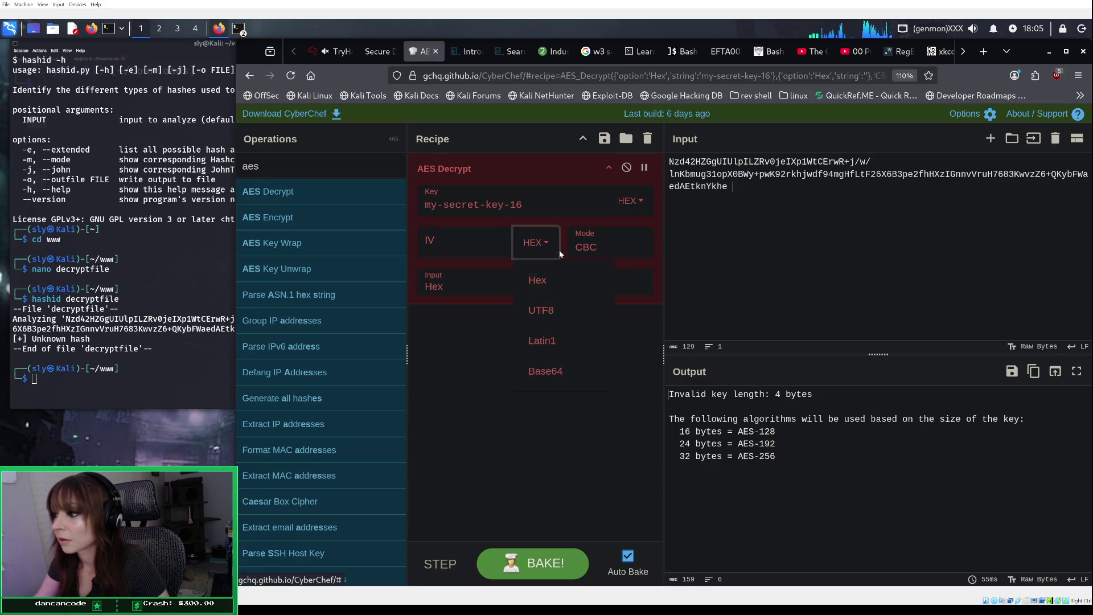
click(556, 372)
click(600, 253)
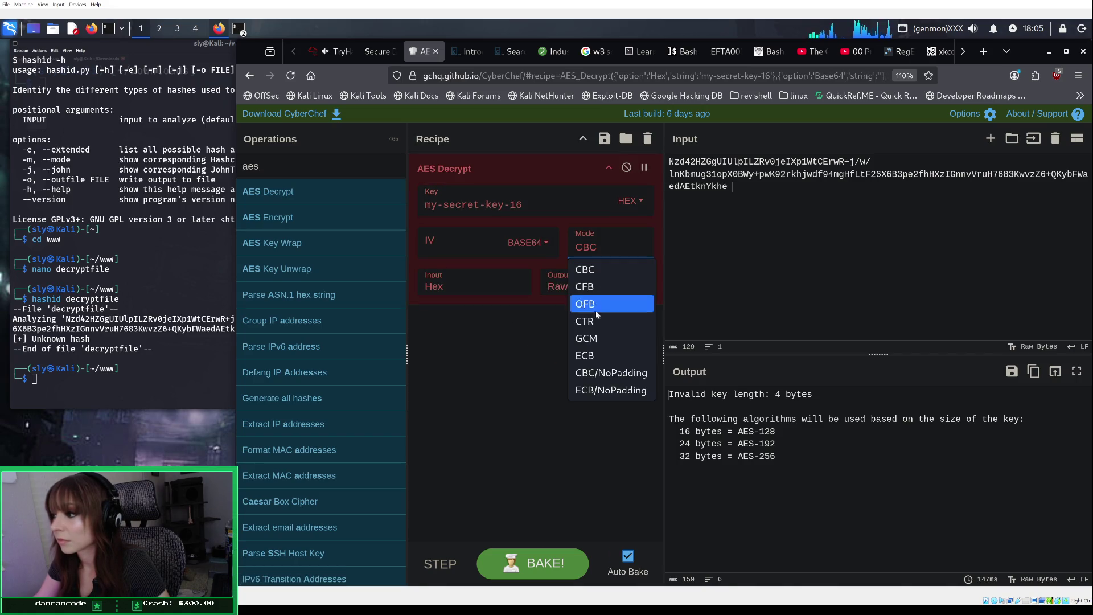
click(599, 357)
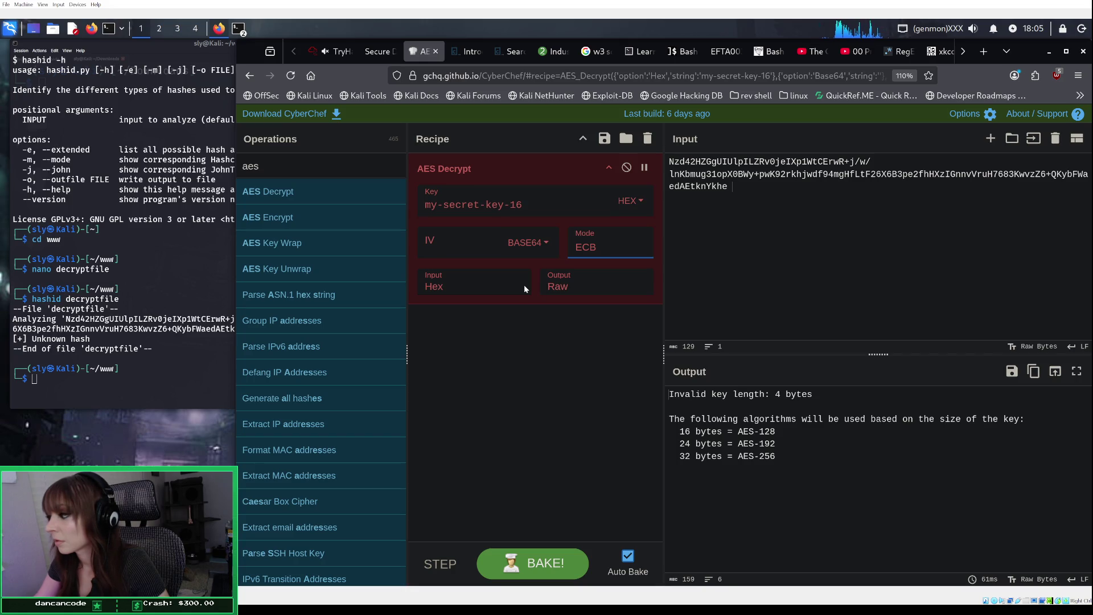
click(572, 562)
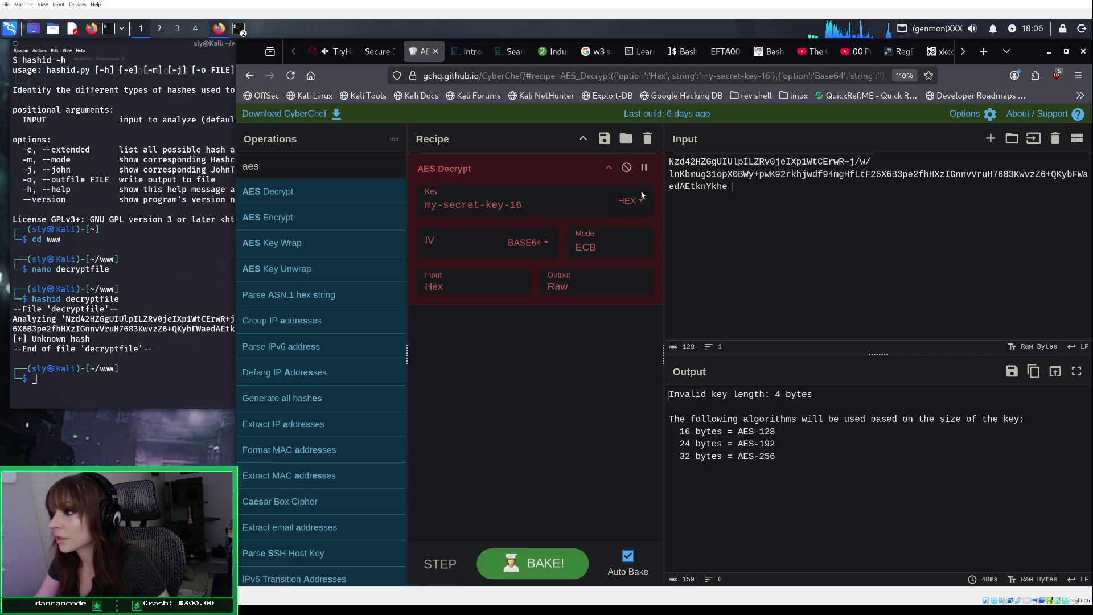
- Switch the IV encoding to UTF8 and Input and Output to Raw, then re-run
click(548, 245)
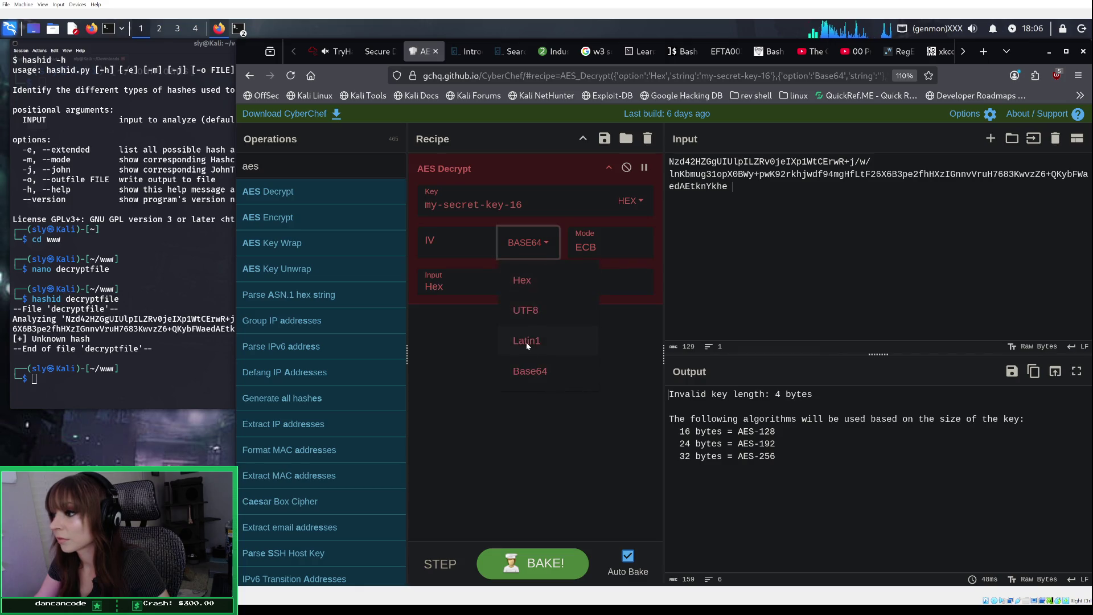
click(533, 319)
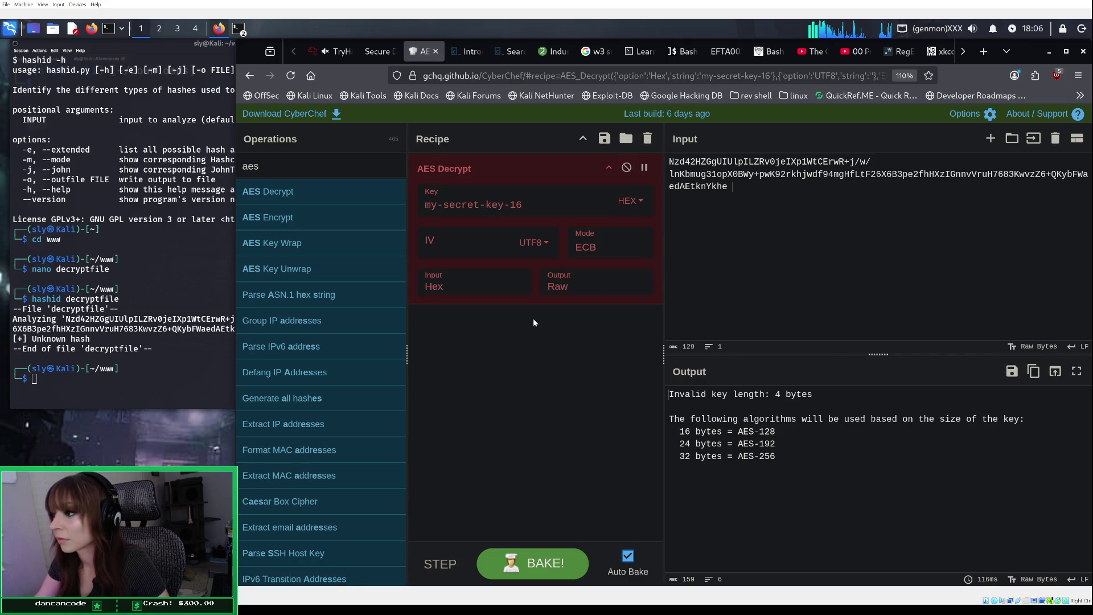
click(503, 282)
click(483, 320)
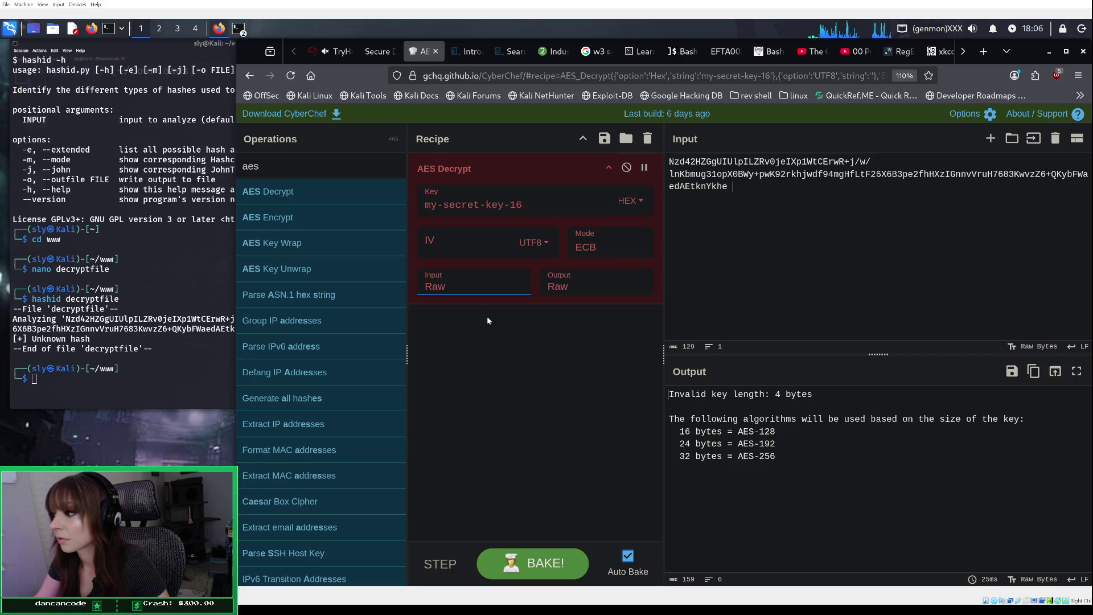
click(554, 283)
click(601, 330)
click(547, 565)
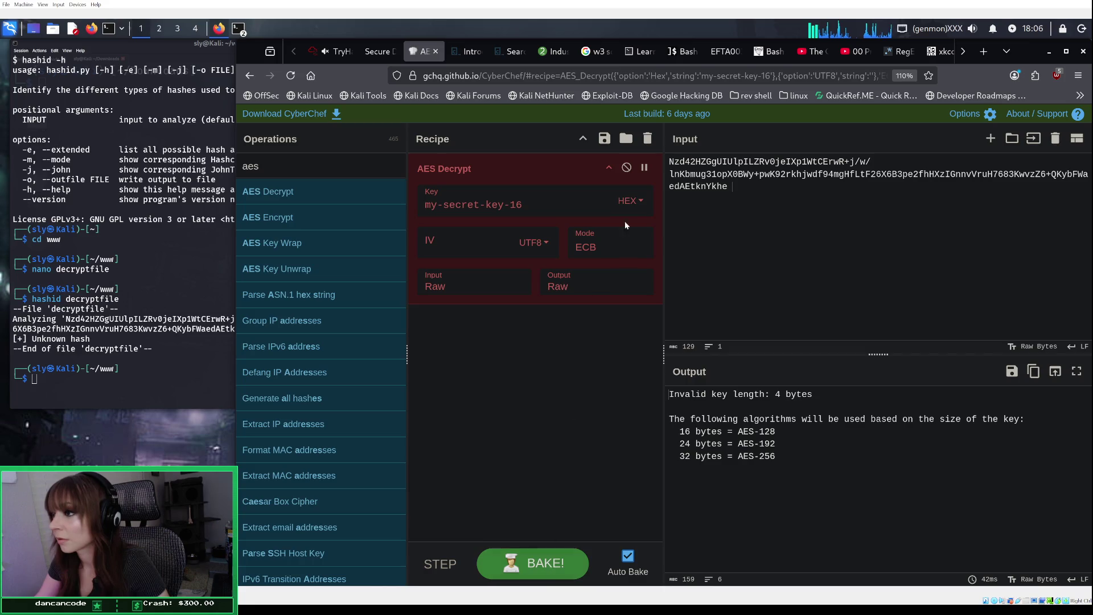
- Try UTF8, Base64 and Hex key encodings, settling on UTF8
click(629, 200)
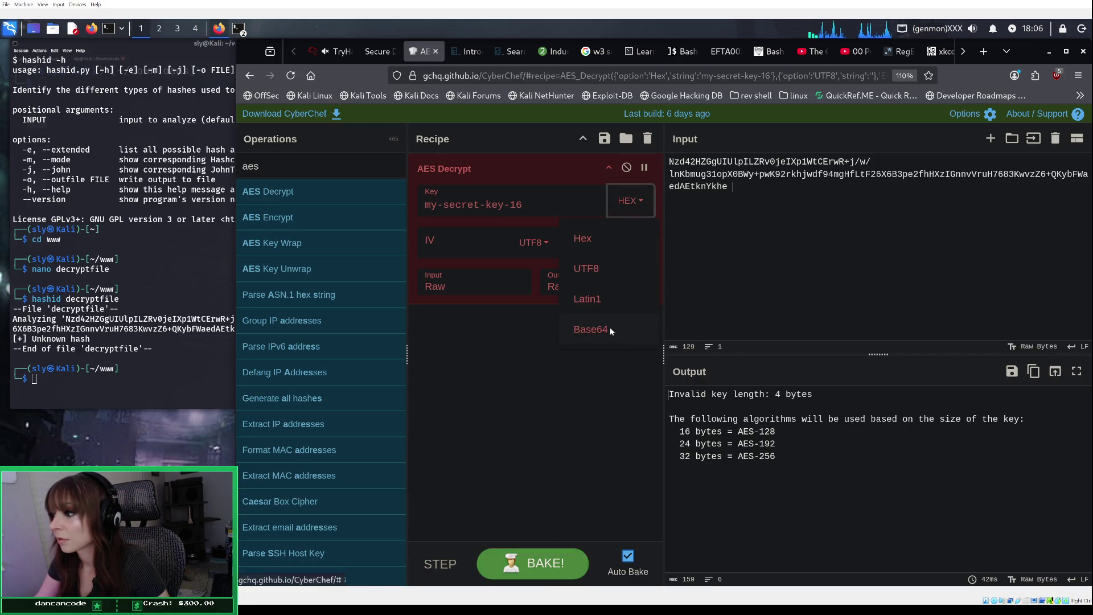
click(606, 271)
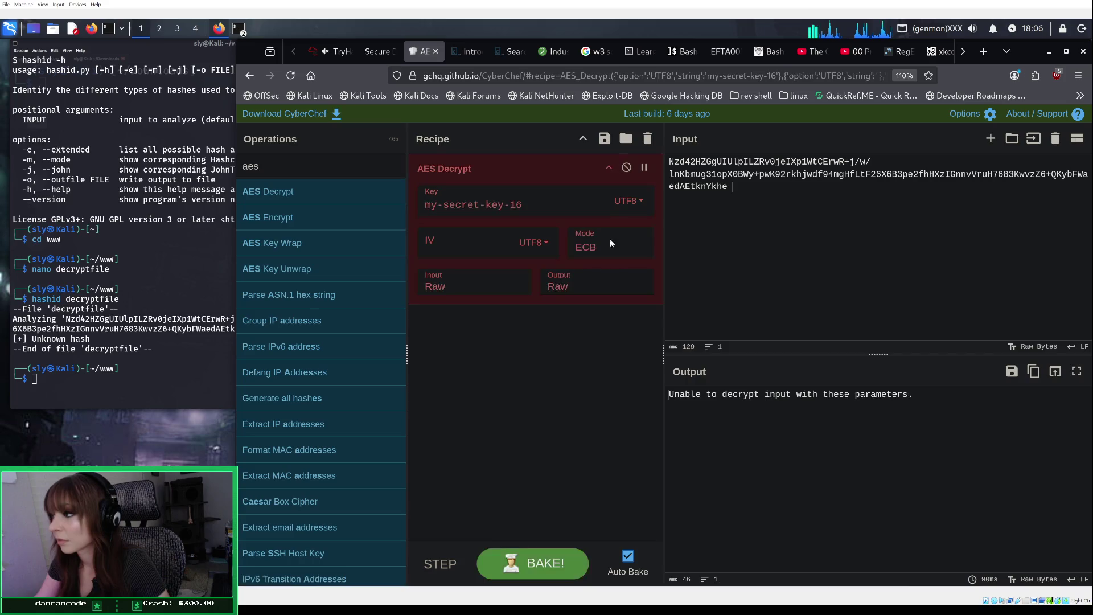
click(624, 206)
click(619, 303)
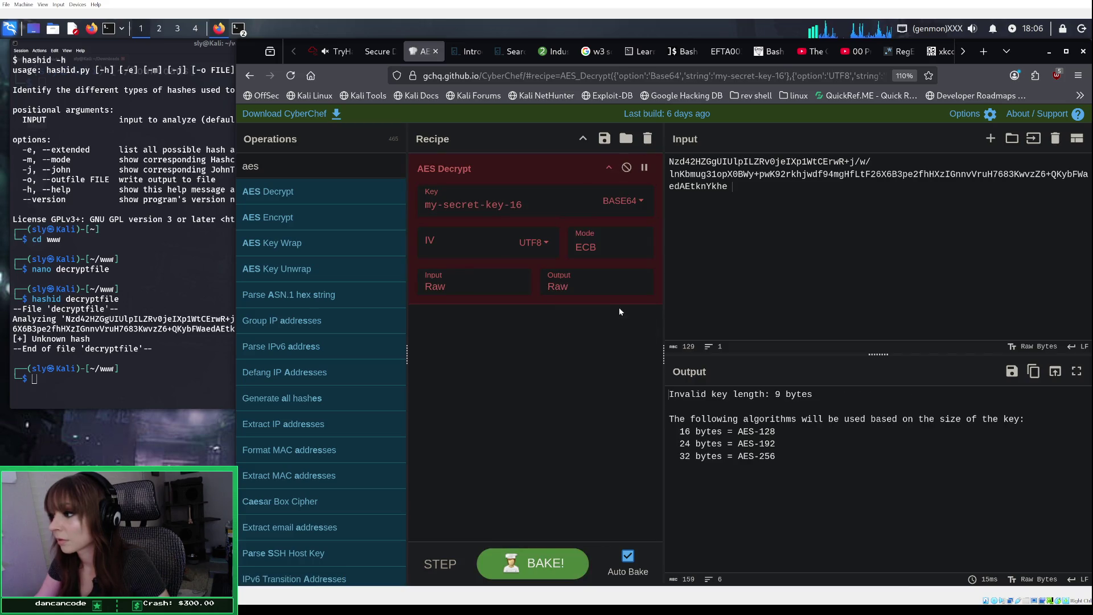
click(626, 201)
click(618, 230)
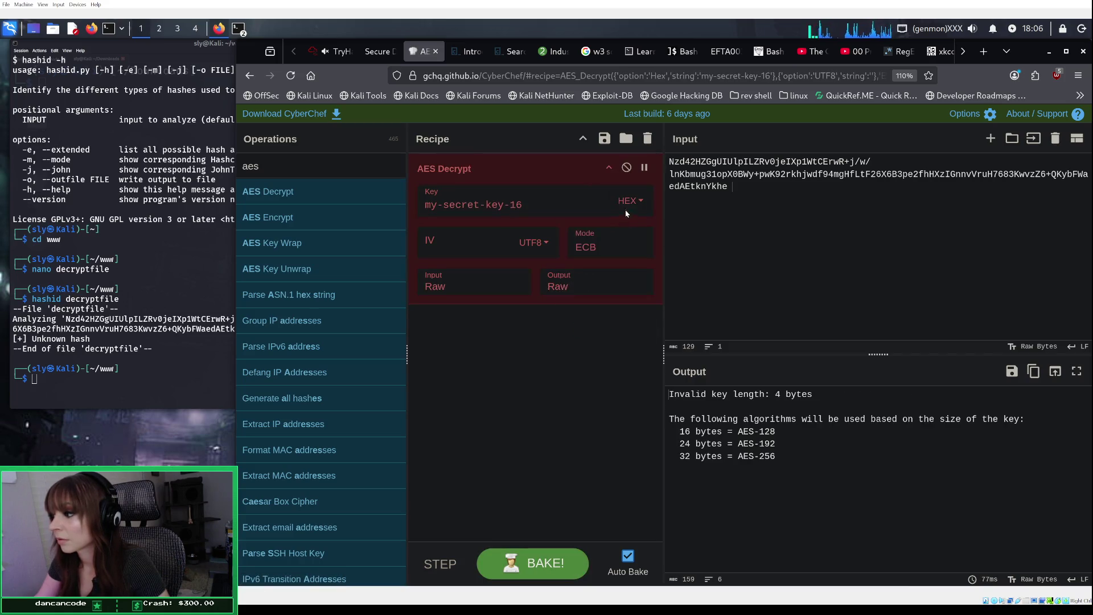
click(626, 199)
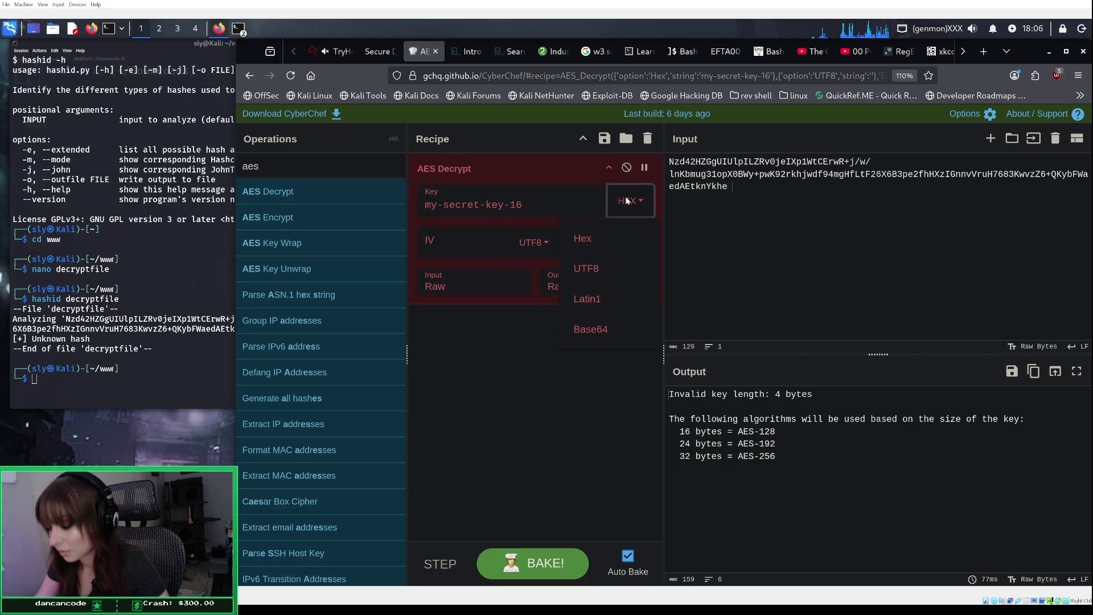
click(630, 265)
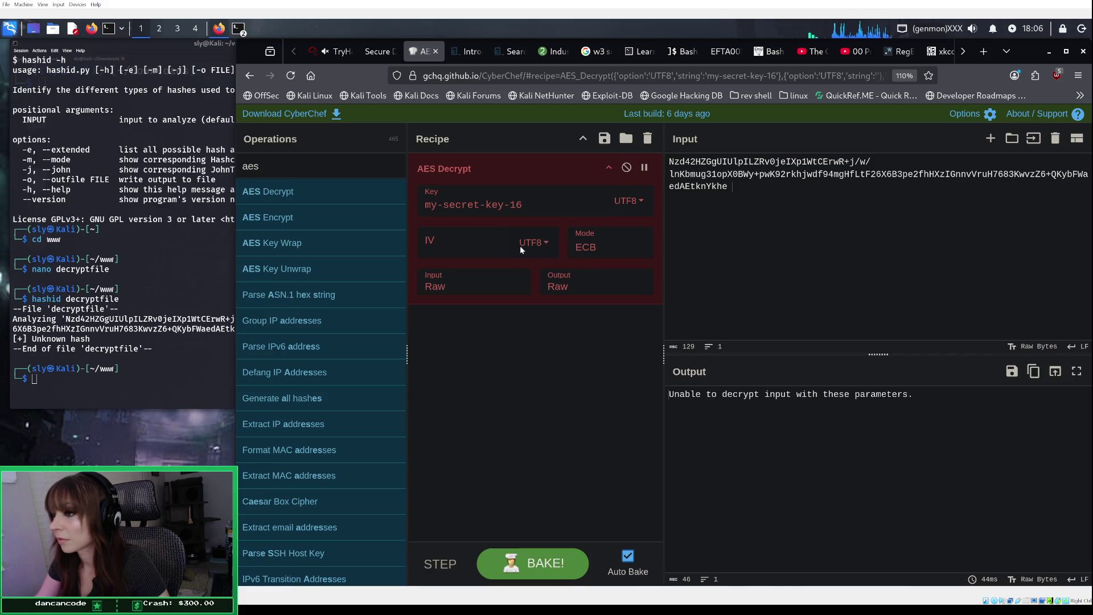
click(487, 245)
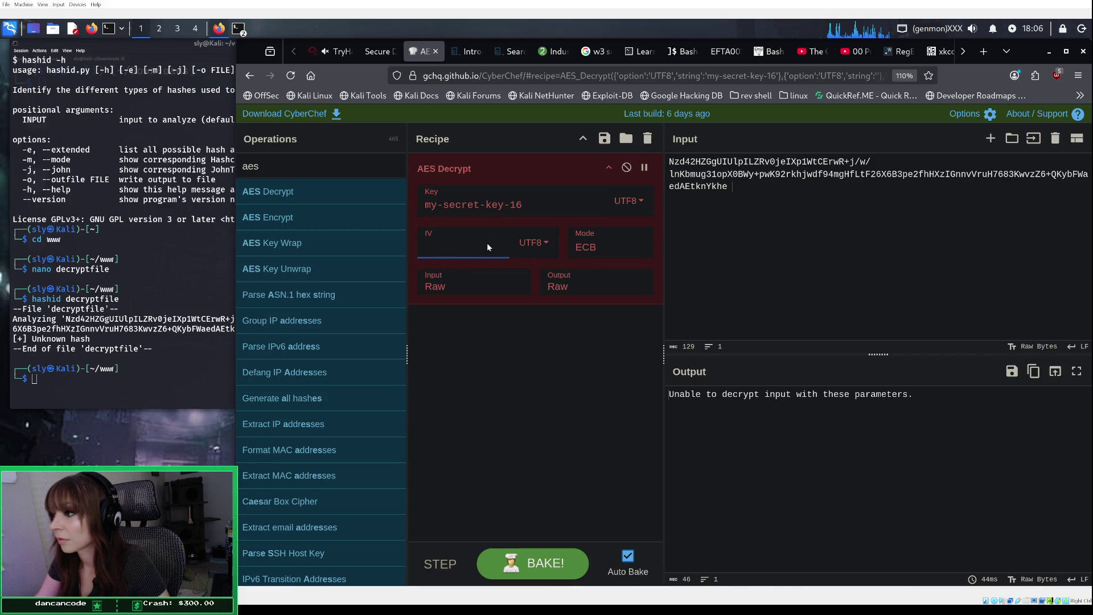
click(596, 251)
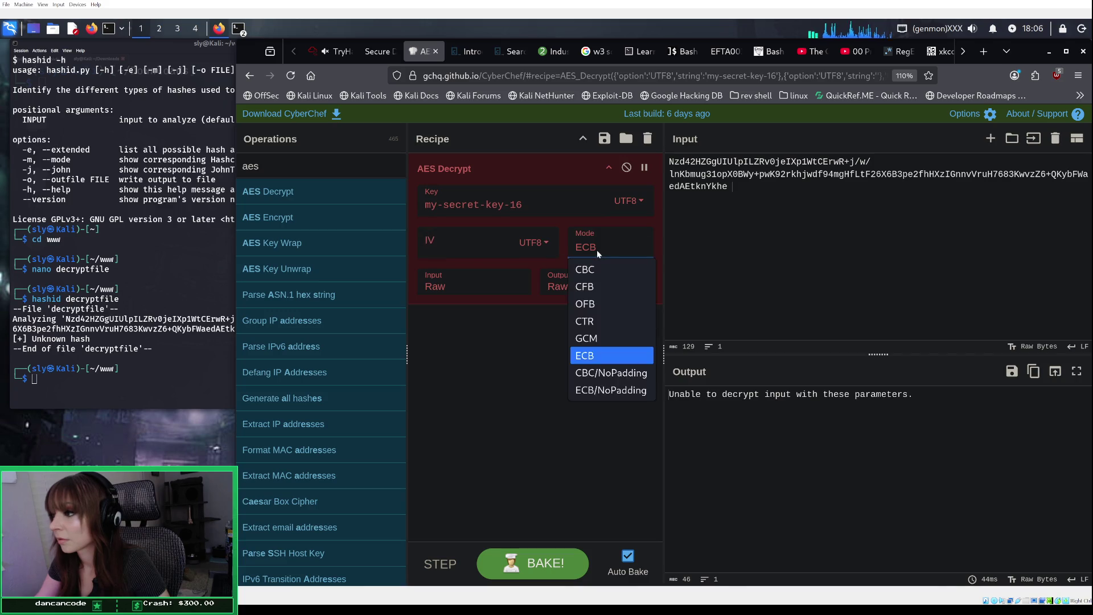
key(Escape)
click(462, 244)
text(0000)
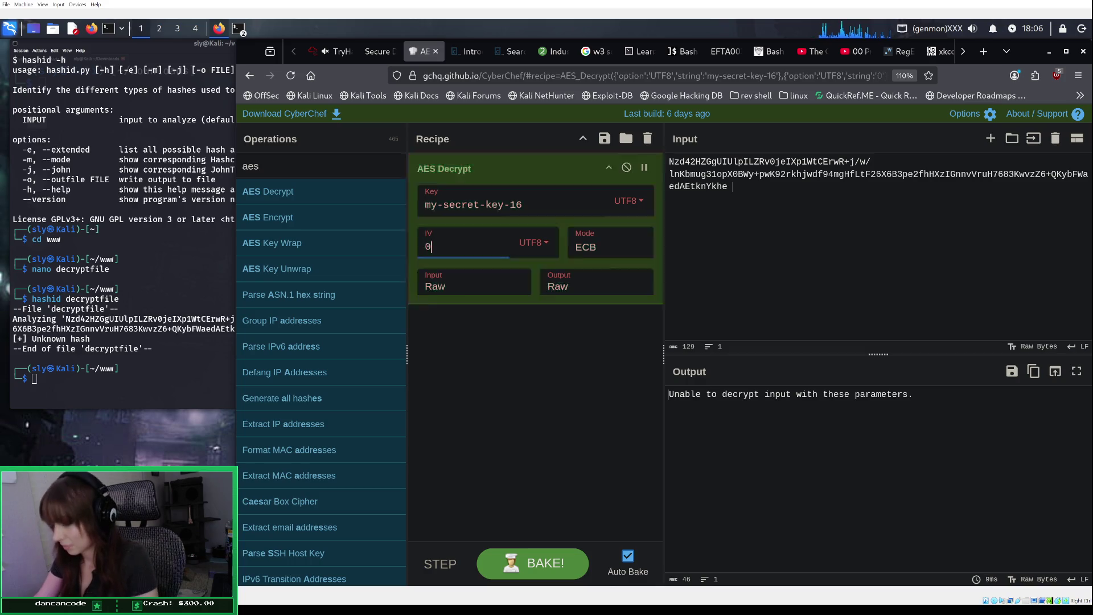
text(000000)
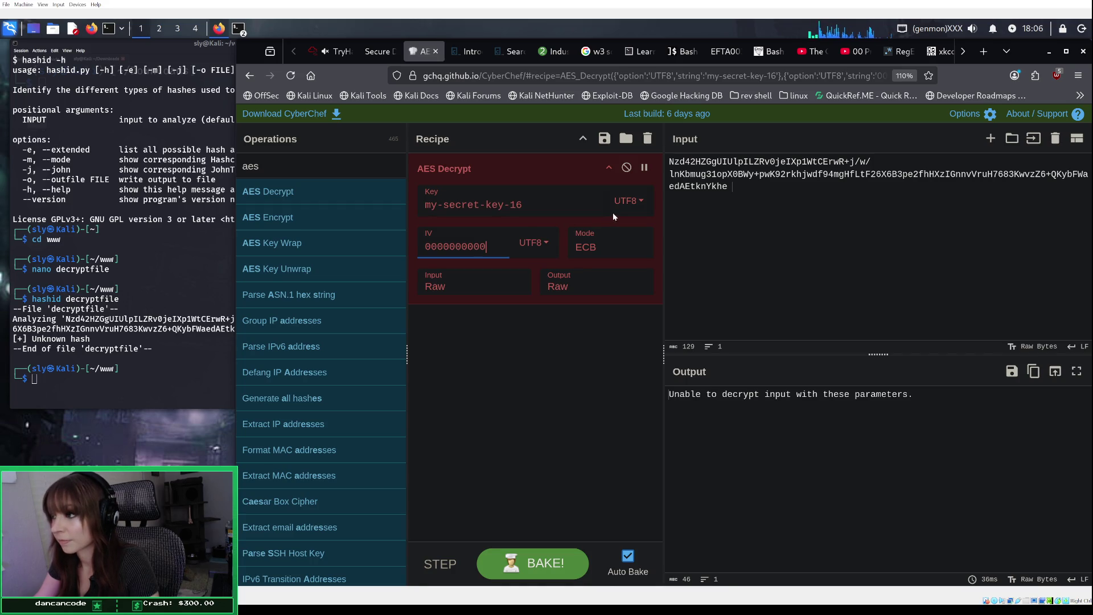
click(627, 205)
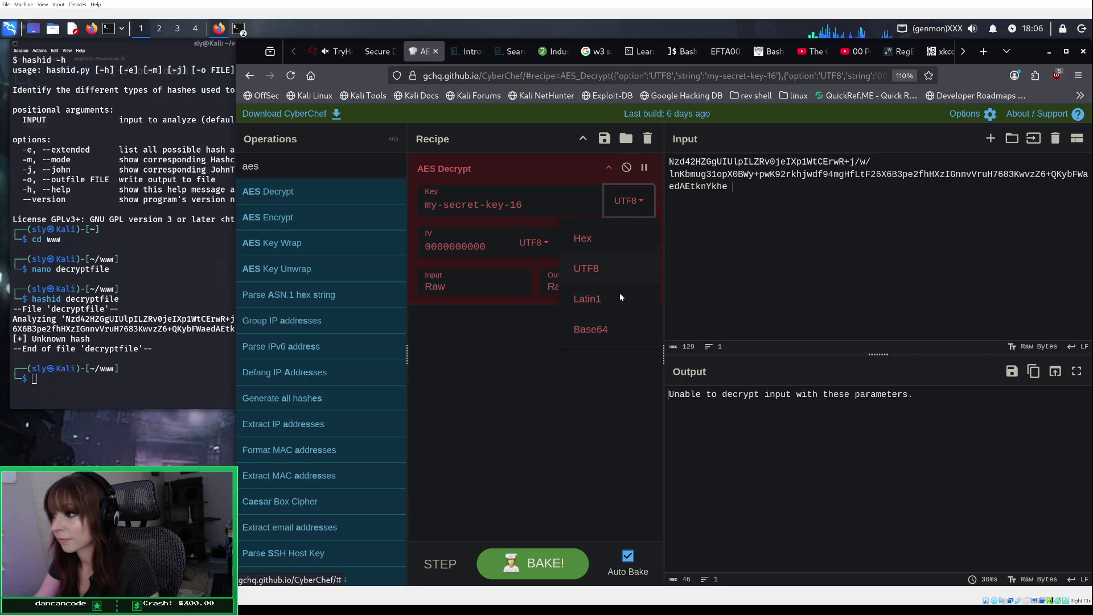
click(582, 404)
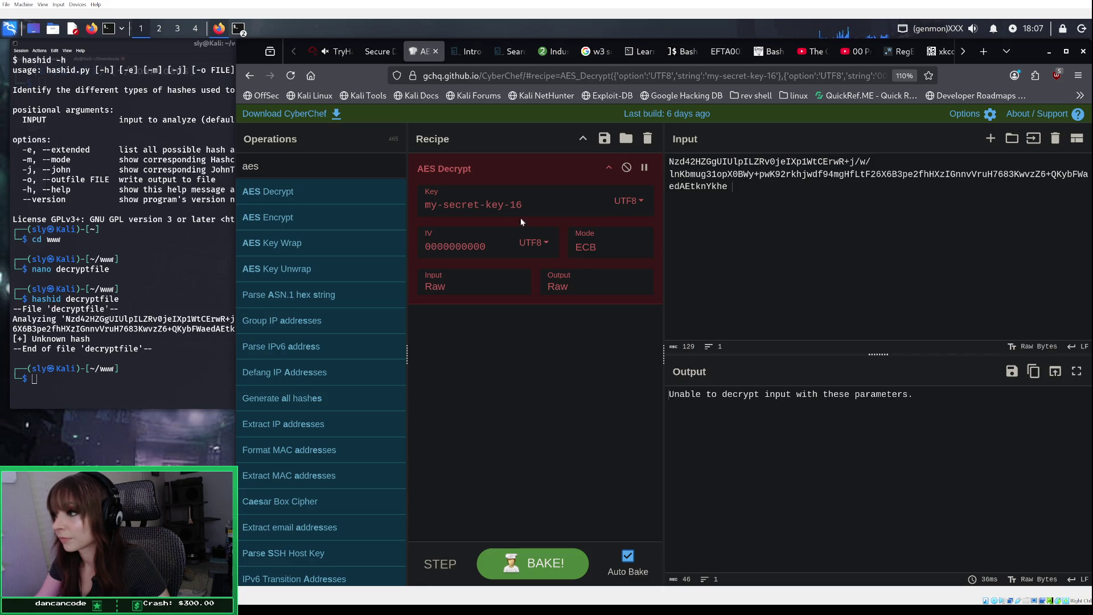
click(633, 212)
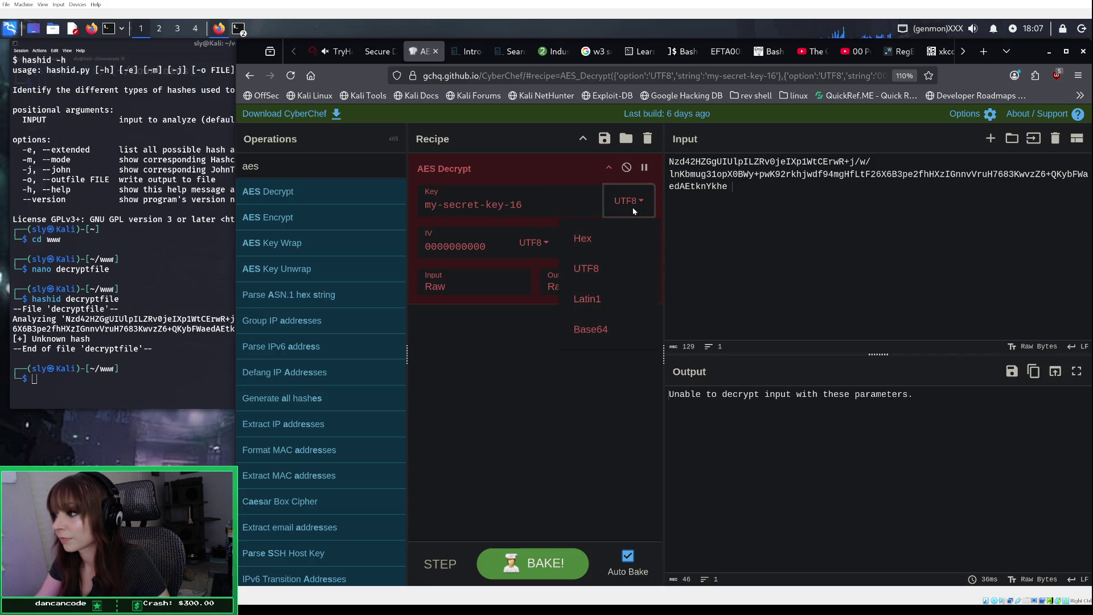
click(496, 351)
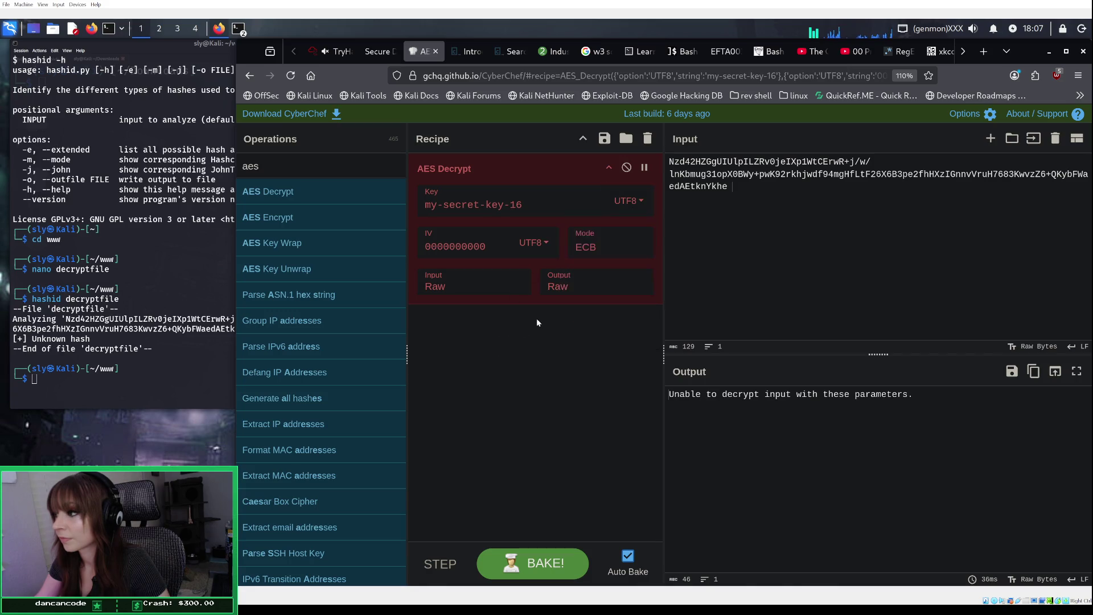
click(491, 247)
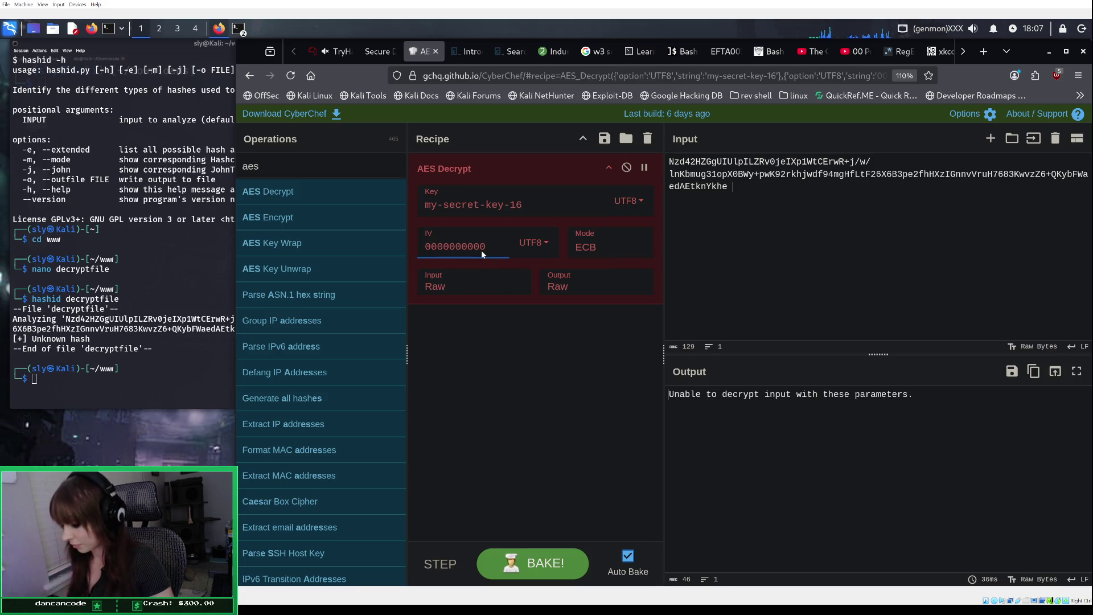
key(BackSpace)
key(BackSpace)
key(BackSpace)
key(BackSpace)
key(BackSpace)
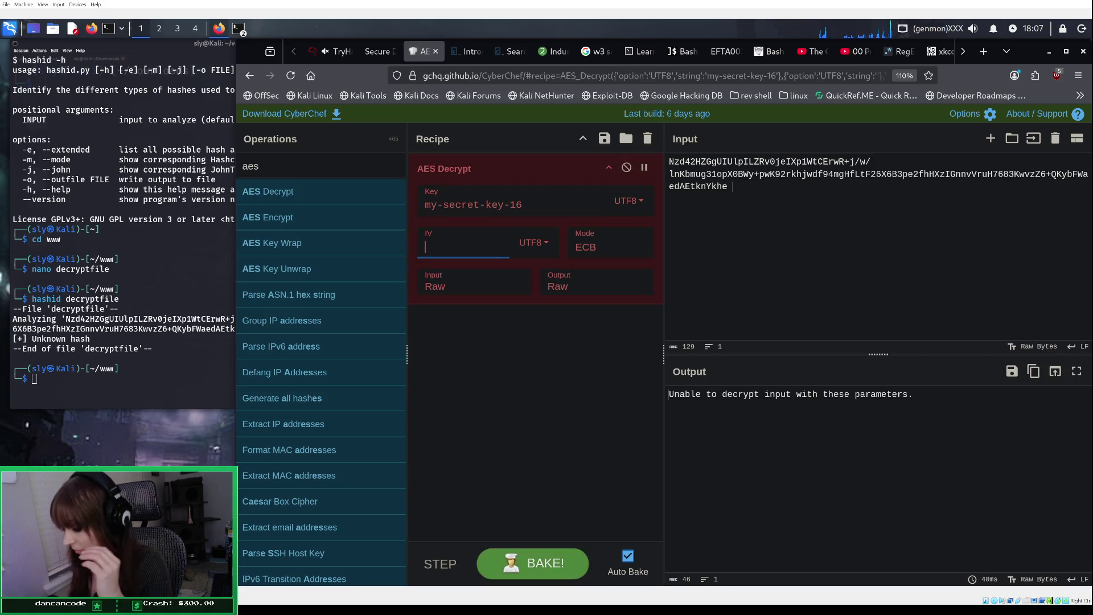
text(000000)
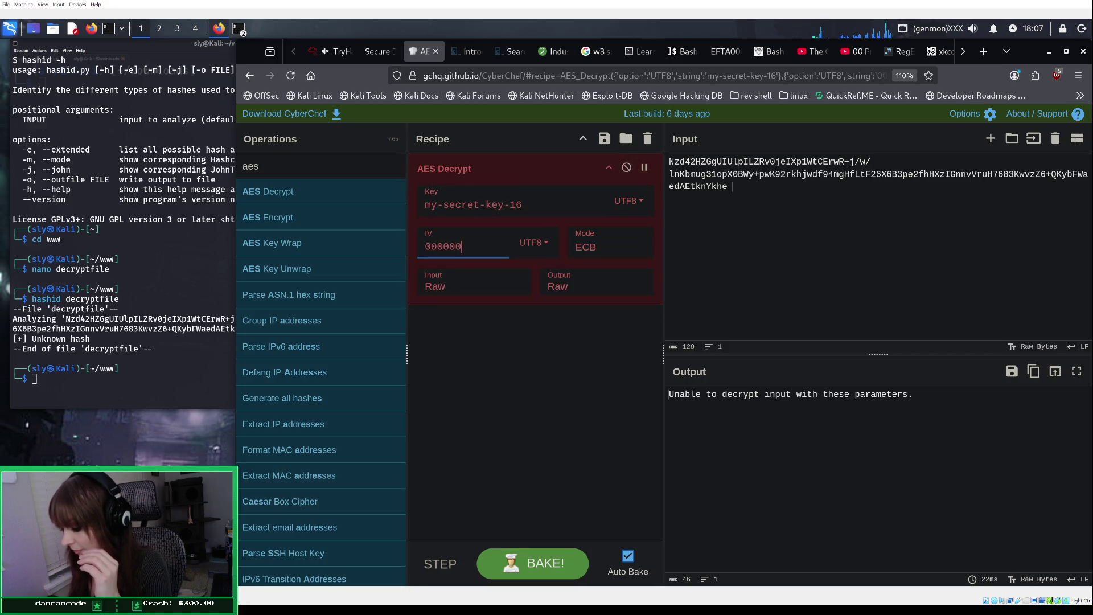
text(0000000000)
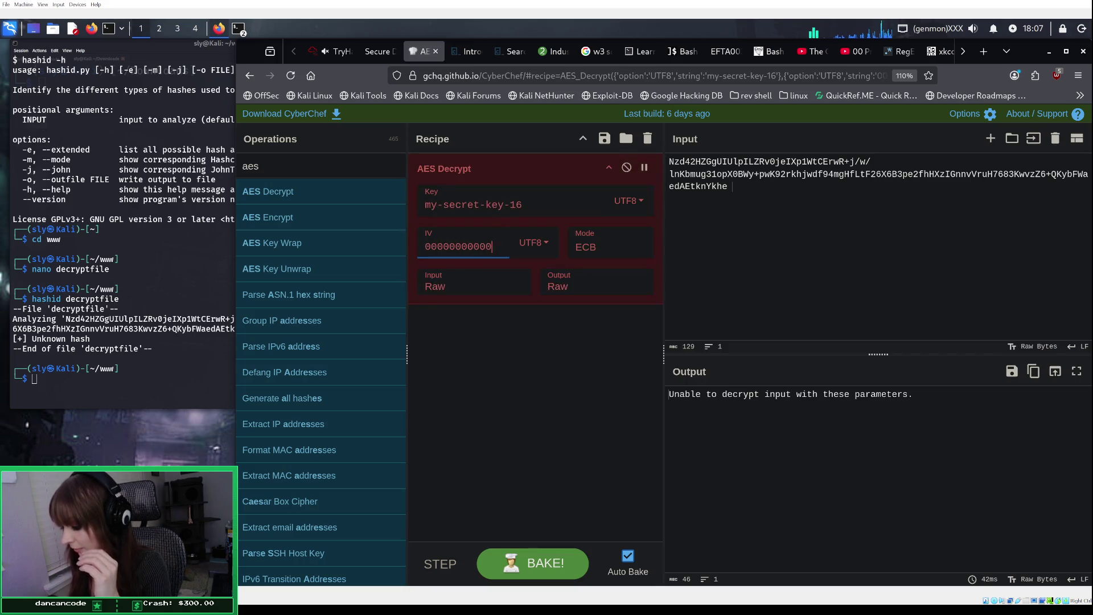
key(BackSpace)
key(BackSpace)
key(BackSpace)
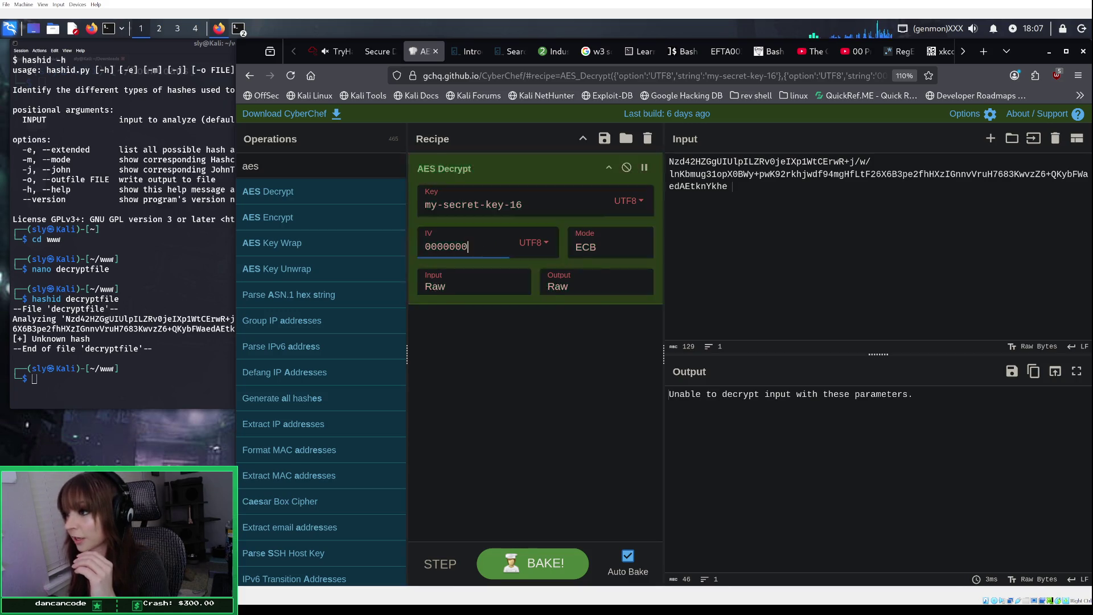
text(000)
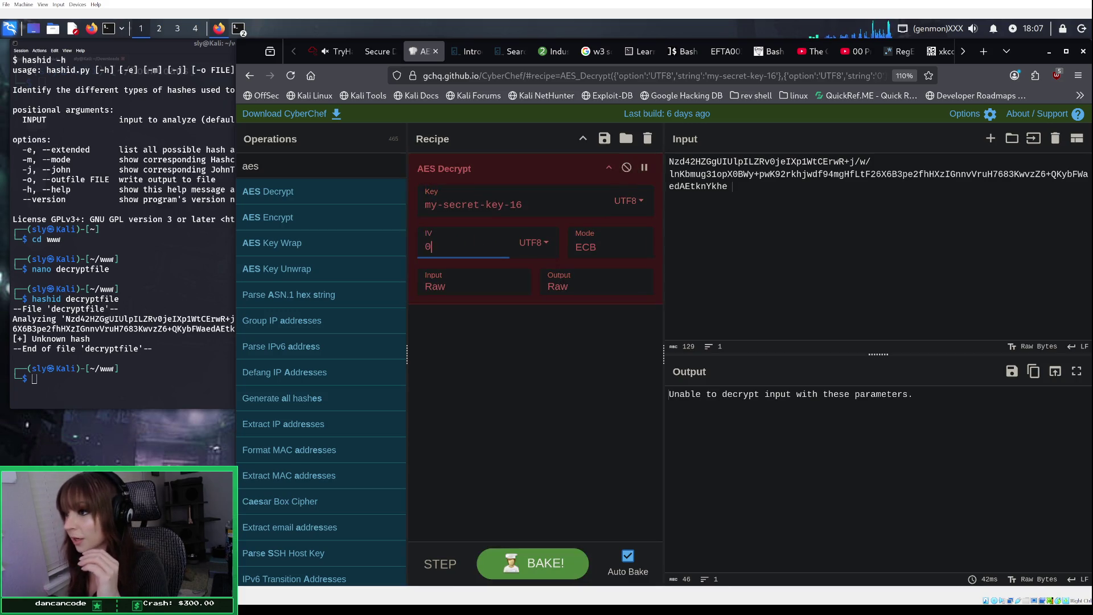
text(0000)
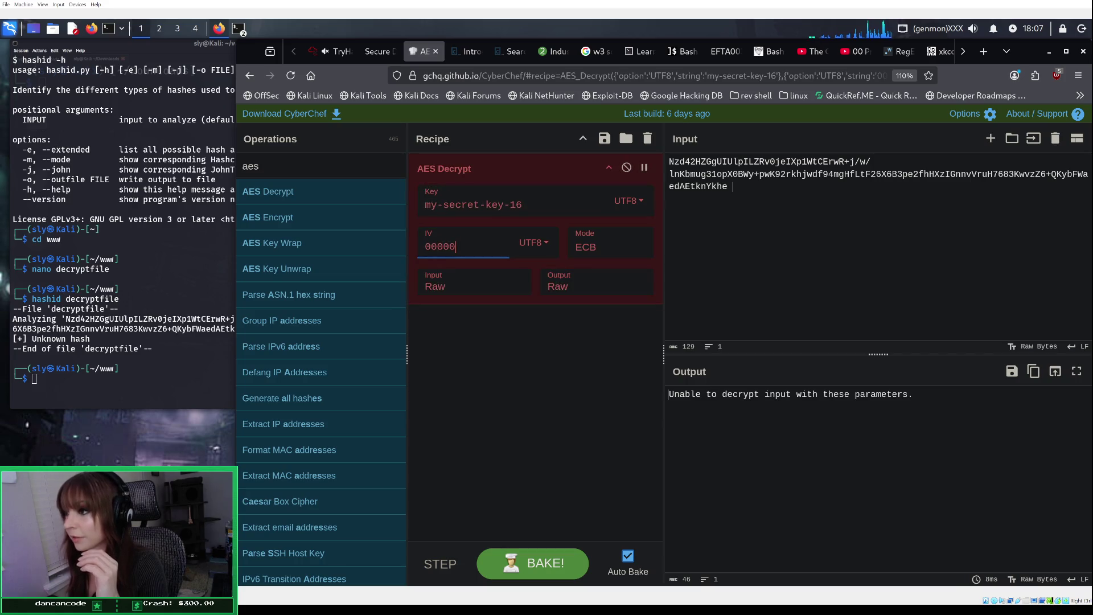
text(0000)
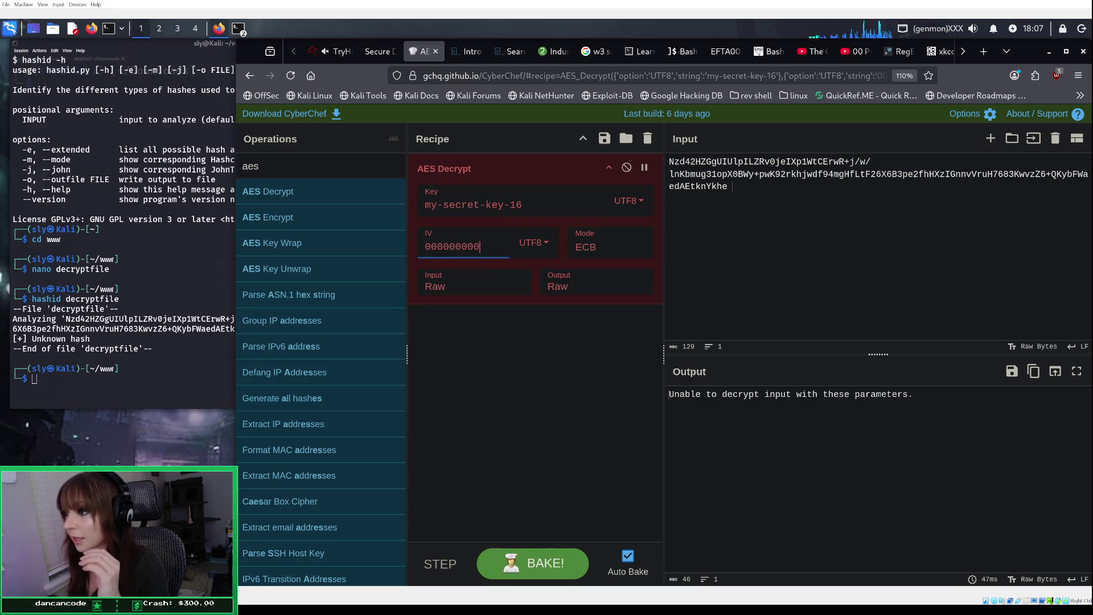
text(00000)
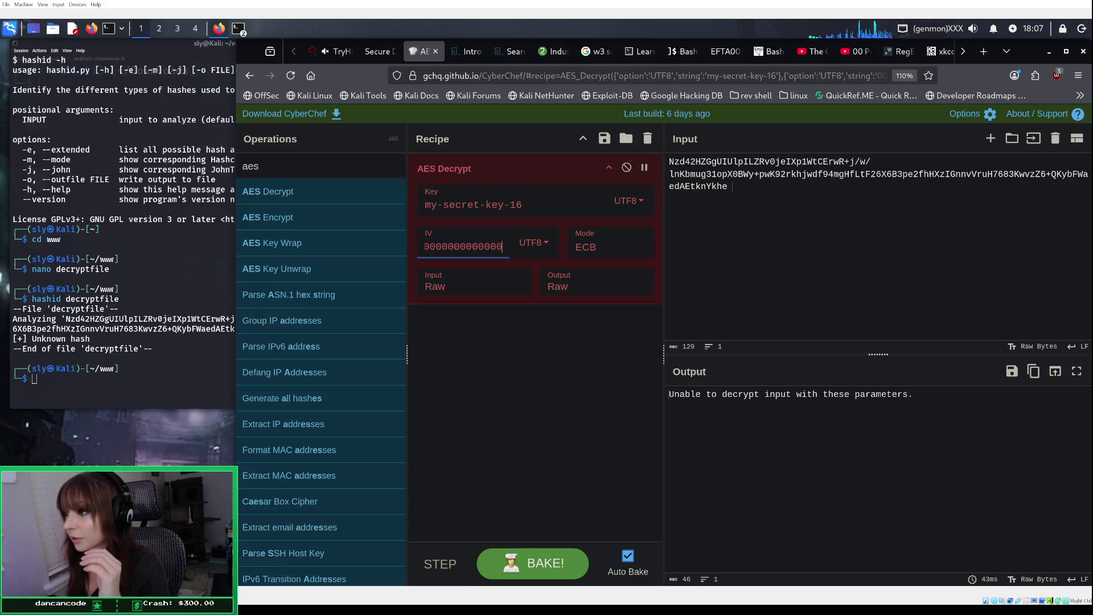
text(0)
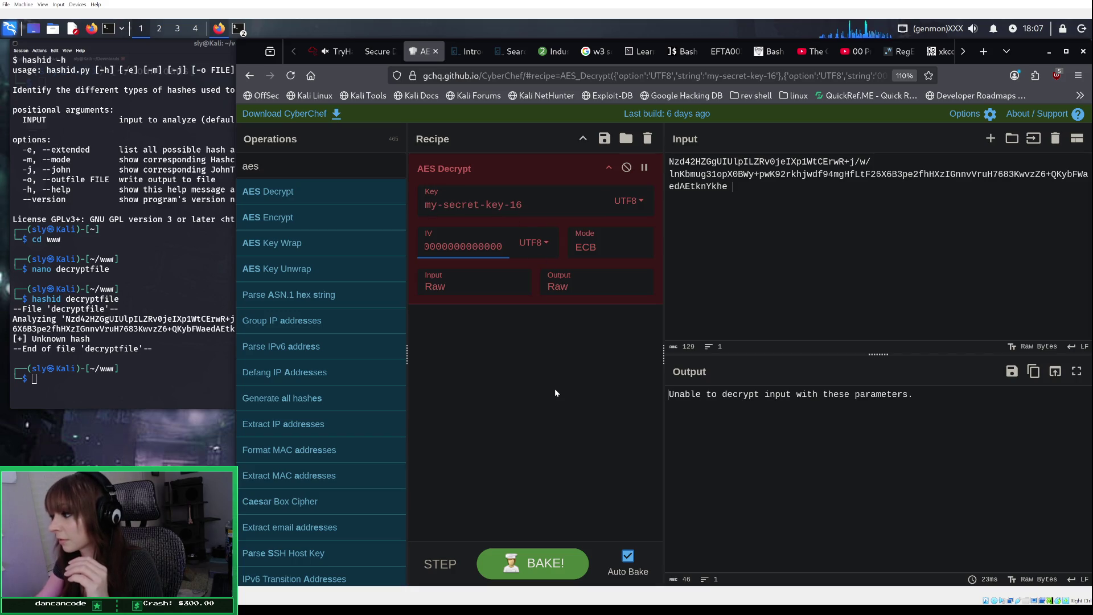
click(560, 564)
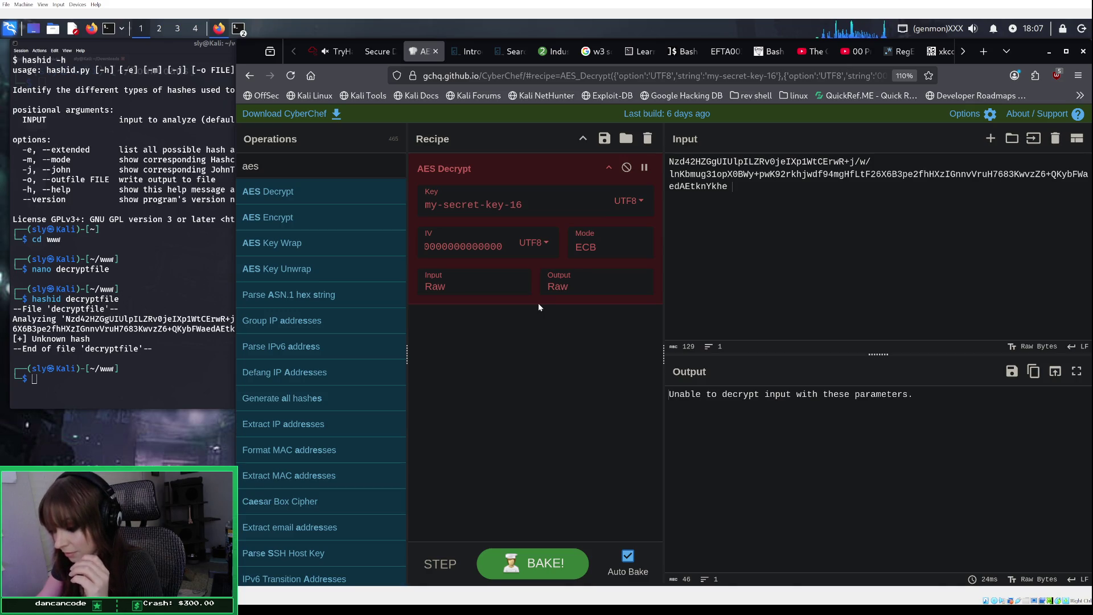
drag(503, 245, 397, 247)
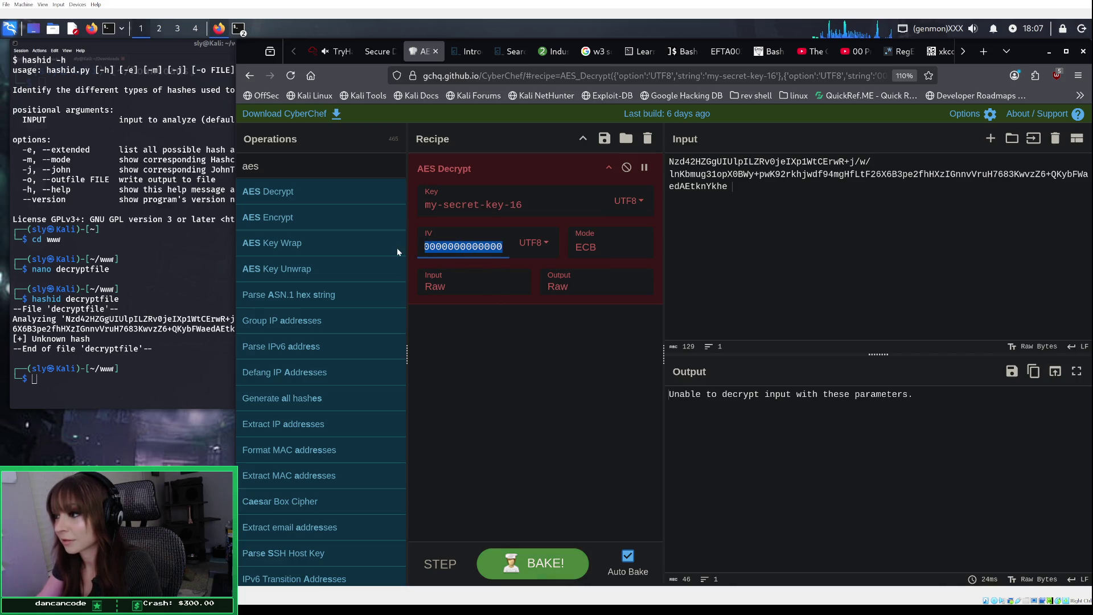
- Try Hex for the AES input and output formats, then set both back to Raw
click(622, 292)
click(477, 273)
click(487, 290)
click(484, 305)
click(569, 286)
click(582, 324)
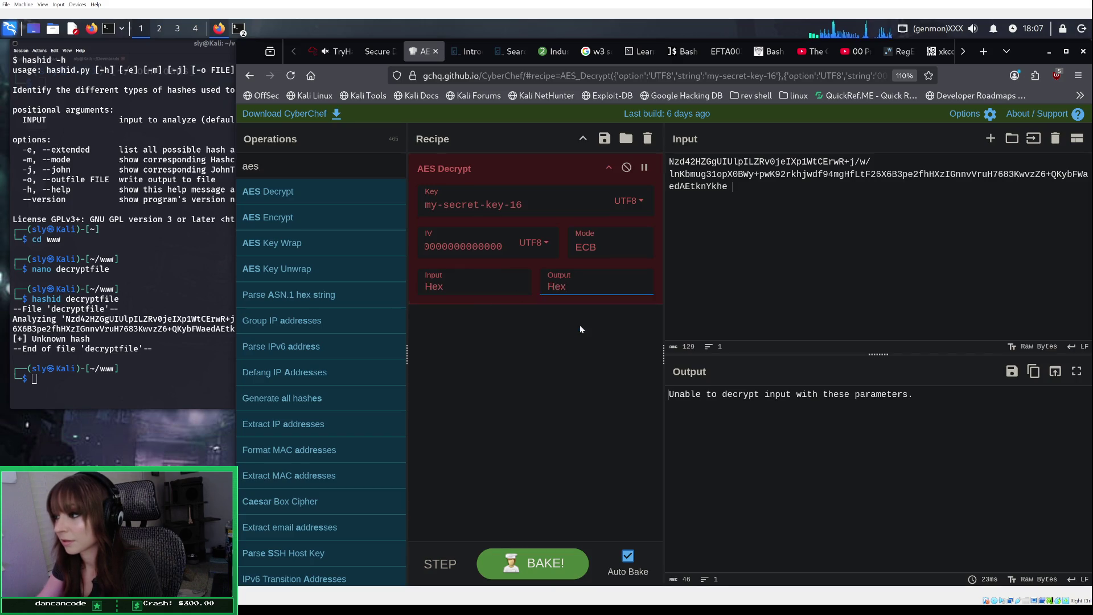
click(573, 285)
click(575, 307)
click(512, 289)
click(504, 309)
click(490, 287)
click(490, 326)
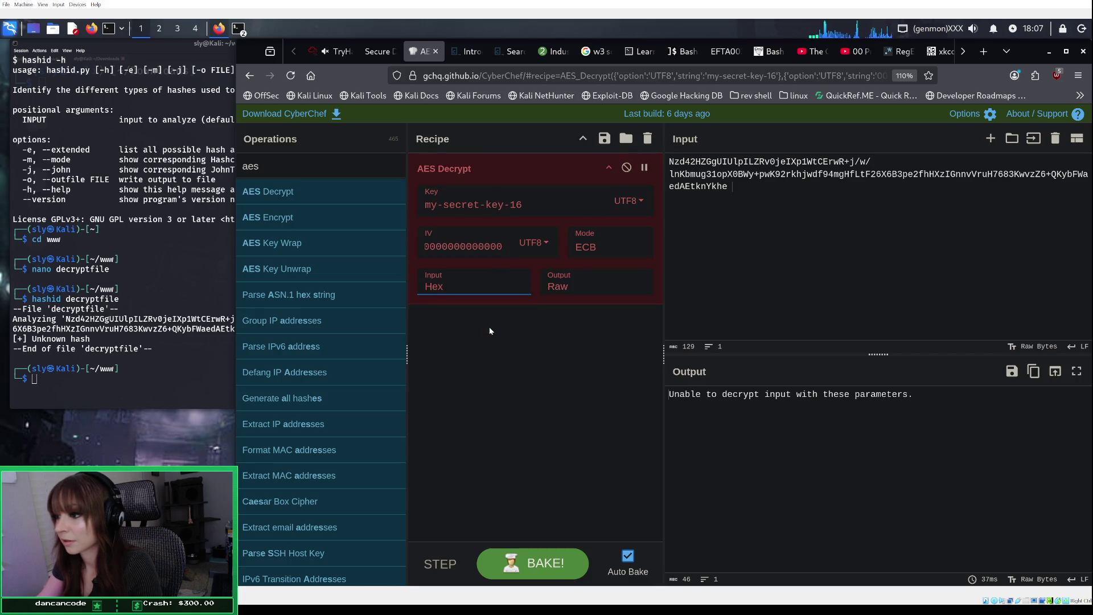
- Delete the trailing space from the end of the ciphertext in the Input pane
click(767, 189)
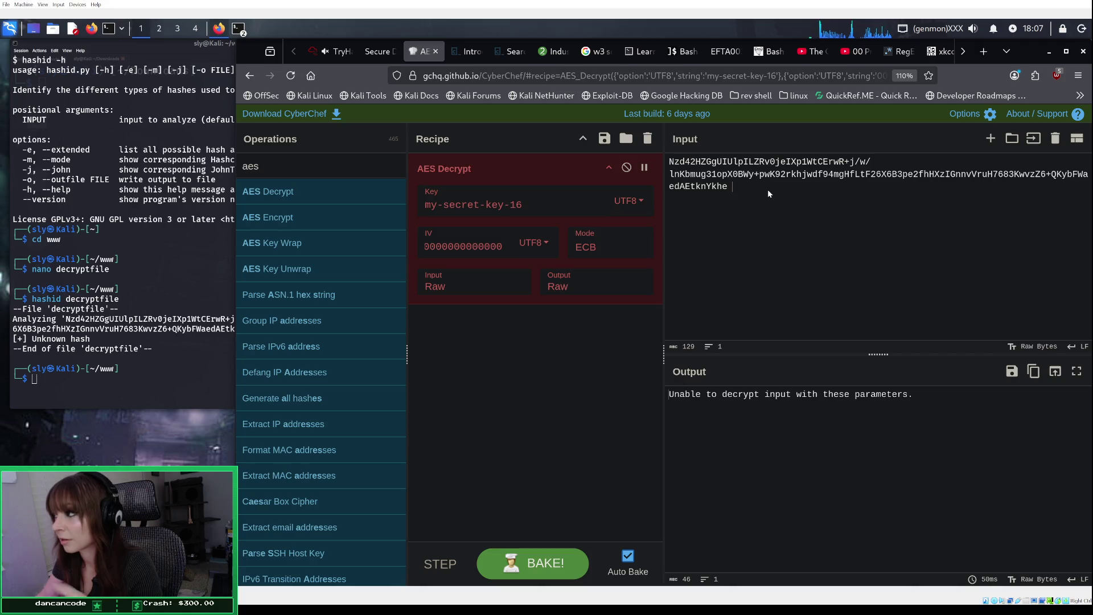
key(BackSpace)
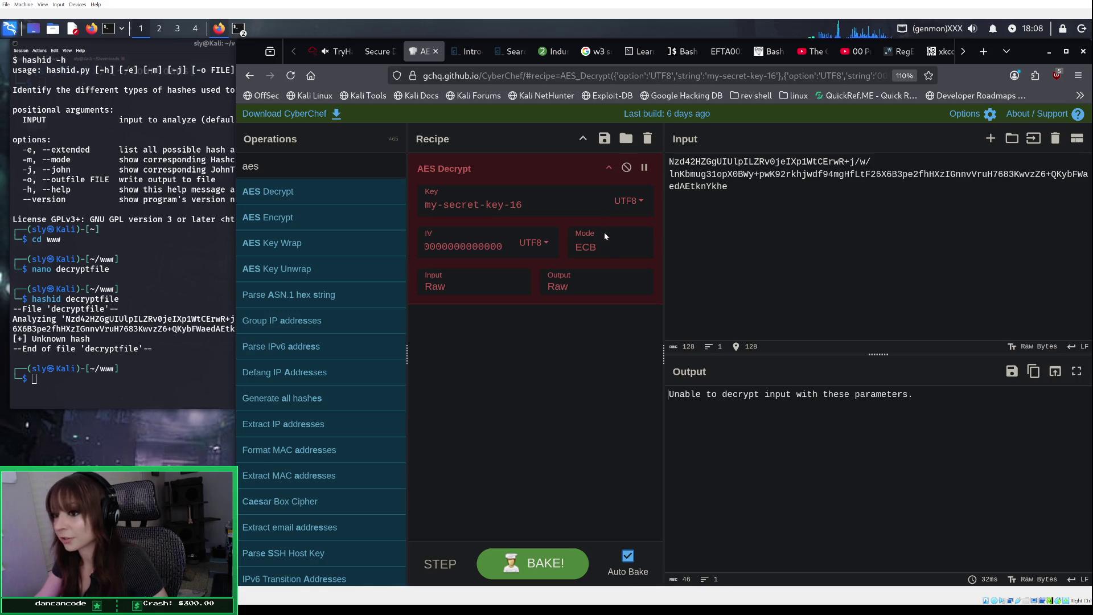
double_click(489, 246)
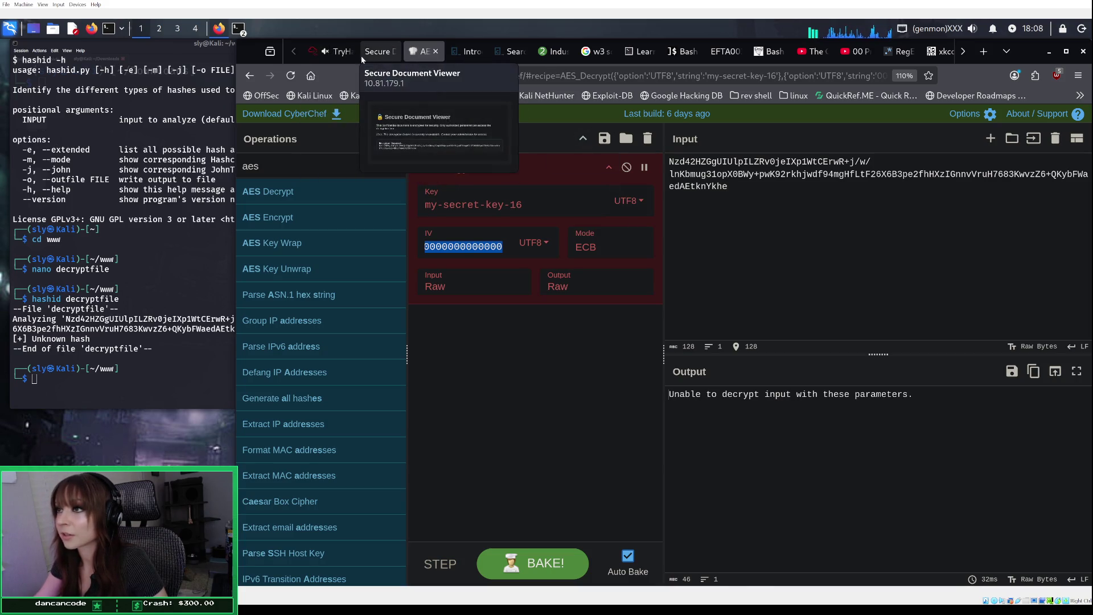
click(377, 52)
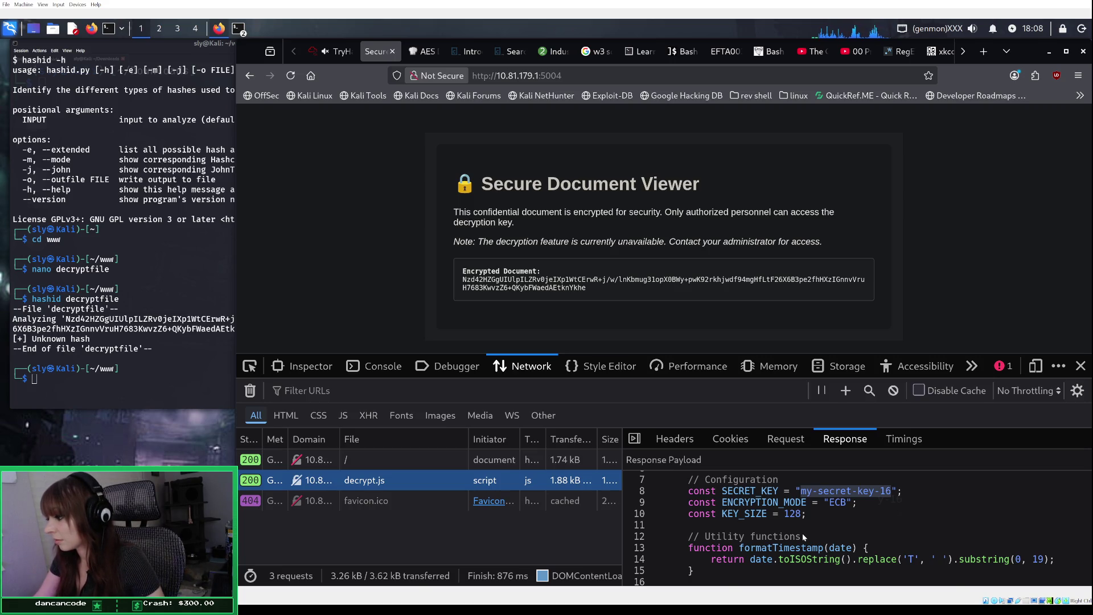
- Read the decrypt.js response (ECB mode, 128-bit key) and open the request in a new tab
scroll(801, 532, up, 3)
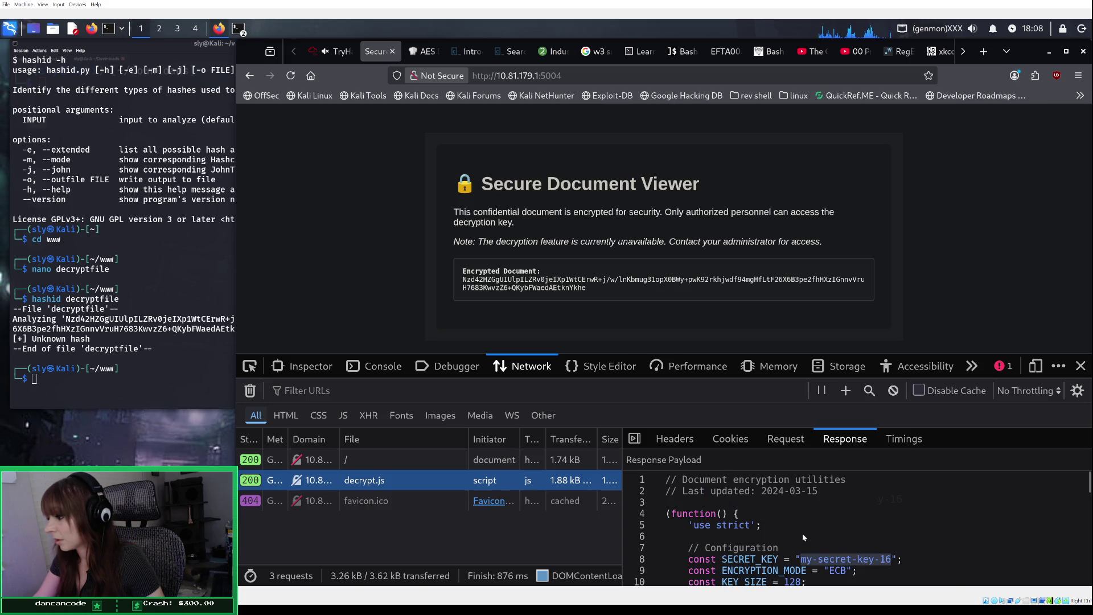
scroll(802, 533, down, 3)
scroll(802, 533, down, 2)
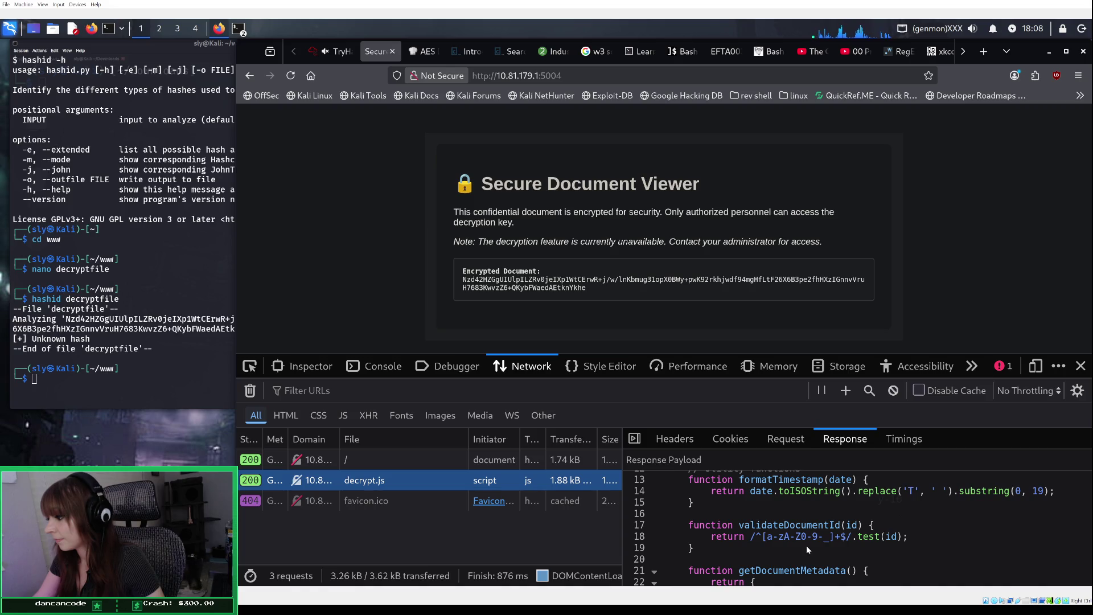
scroll(806, 547, down, 2)
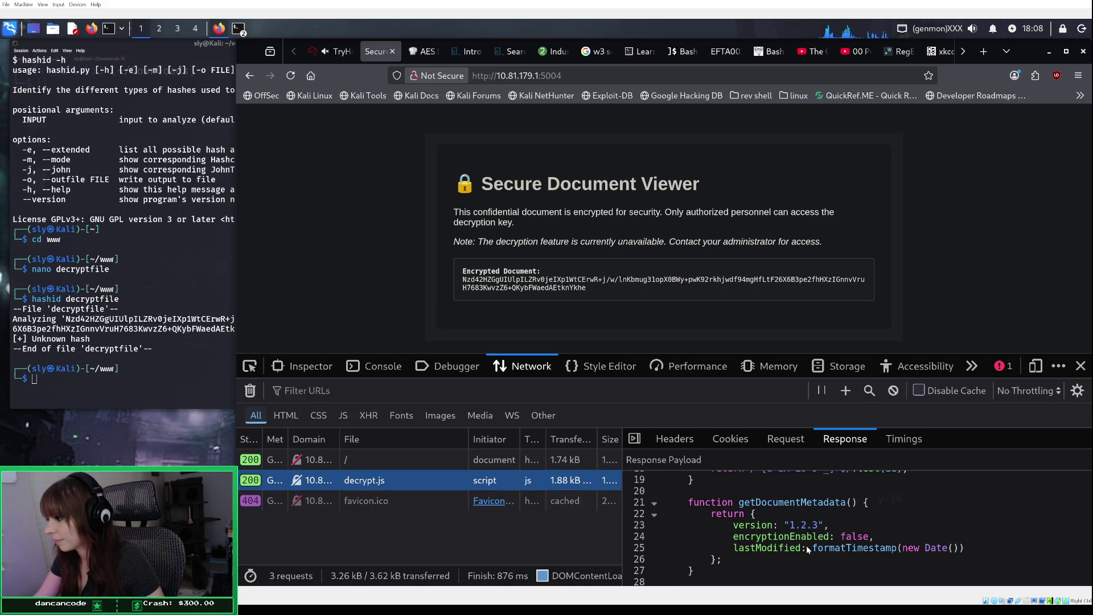
scroll(806, 545, down, 2)
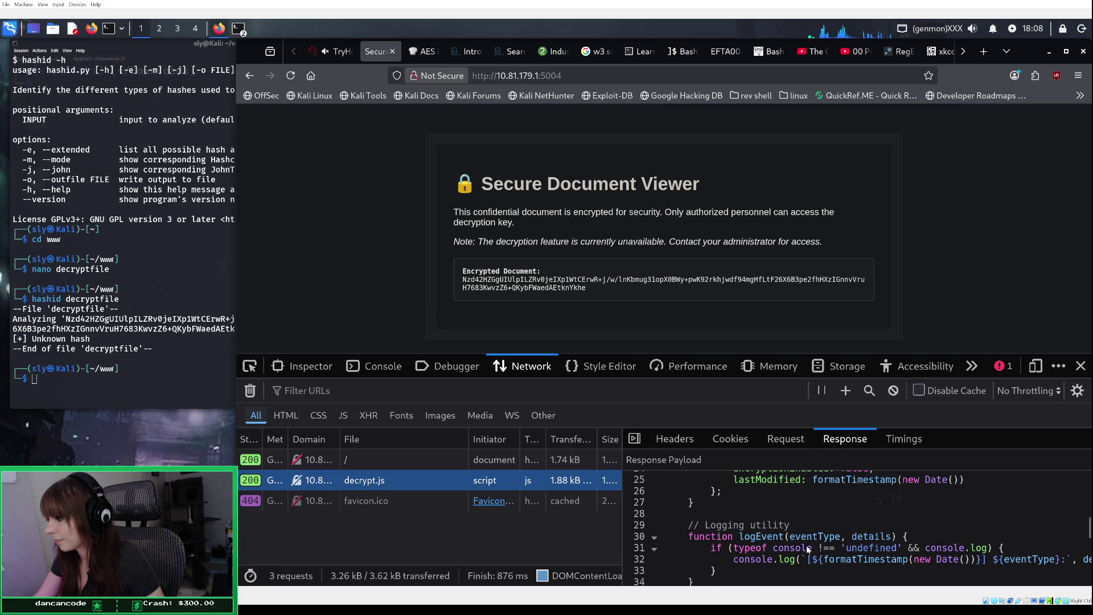
scroll(806, 545, up, 2)
scroll(806, 545, down, 2)
scroll(806, 545, down, 2)
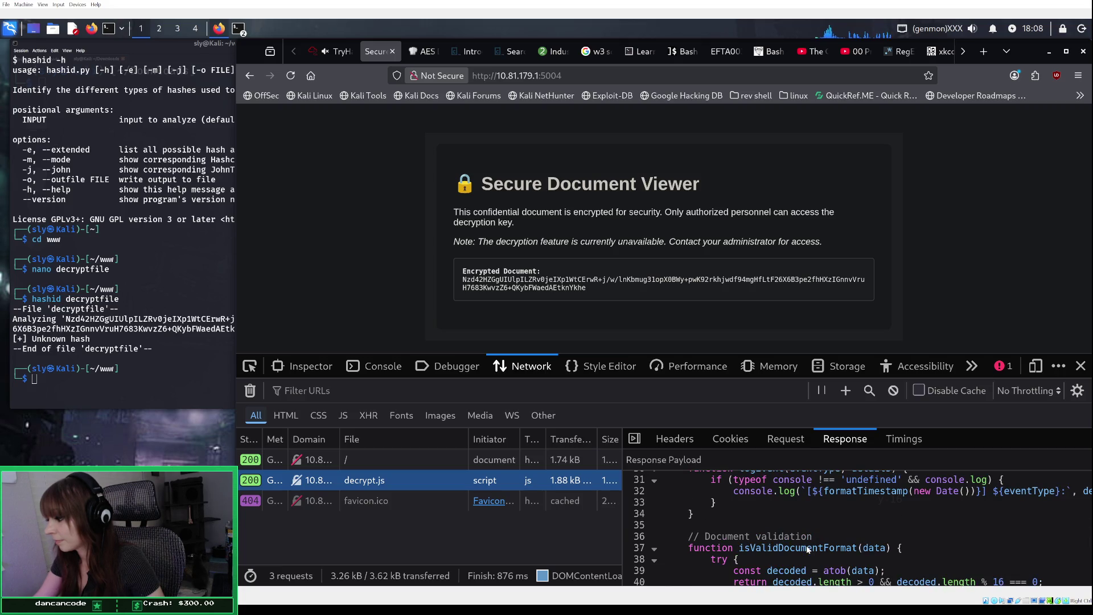
scroll(806, 546, down, 2)
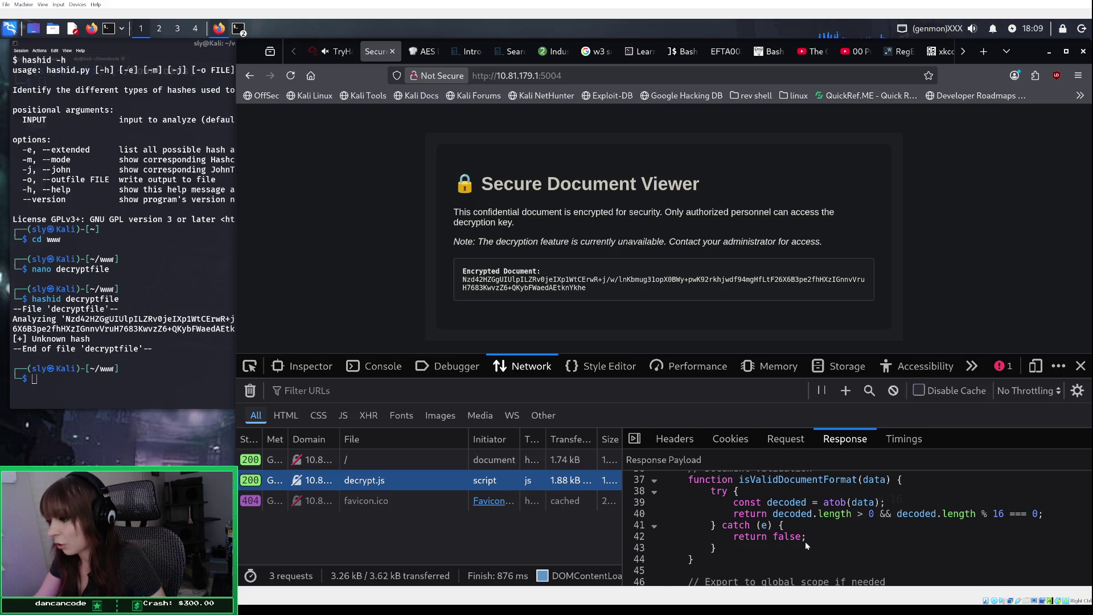
scroll(805, 541, up, 2)
right_click(410, 484)
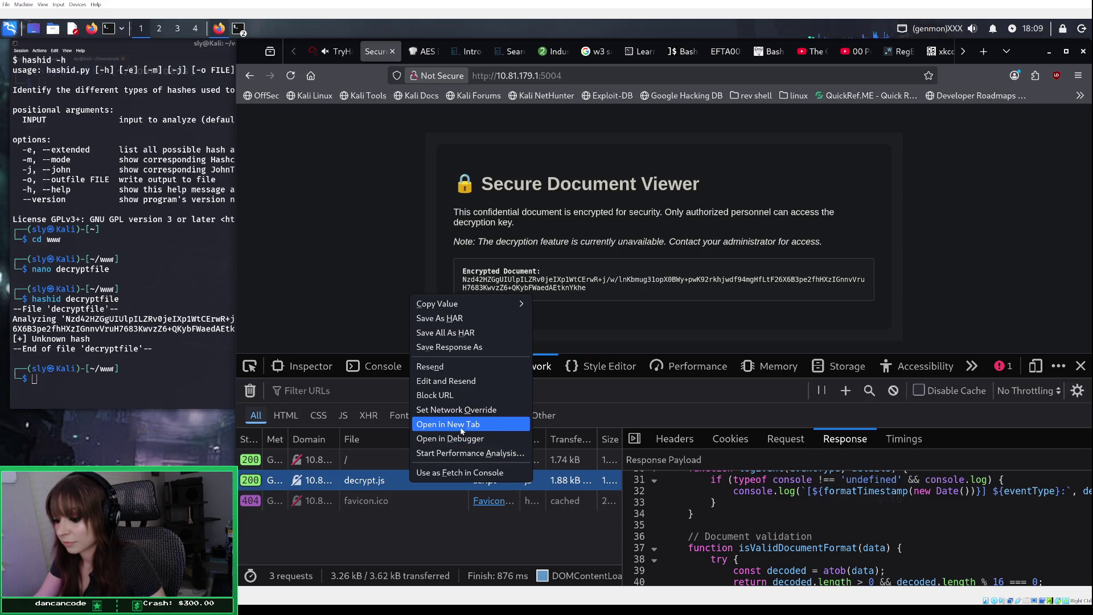
click(461, 425)
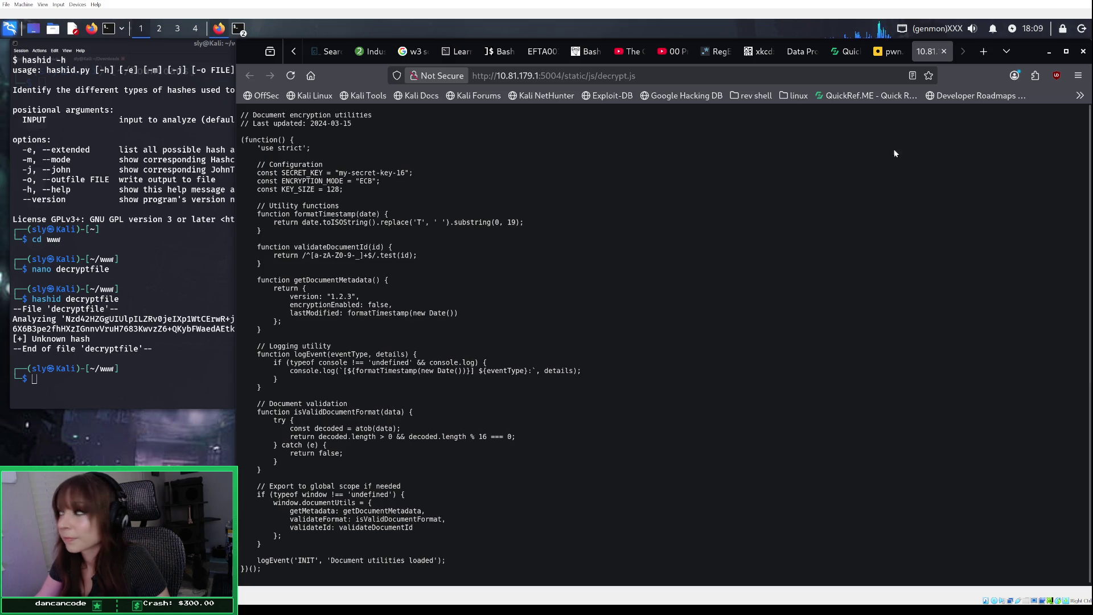
- Place the decrypt.js tab beside the viewer, review isValidDocumentFormat, and return to CyberChef
drag(927, 51, 295, 54)
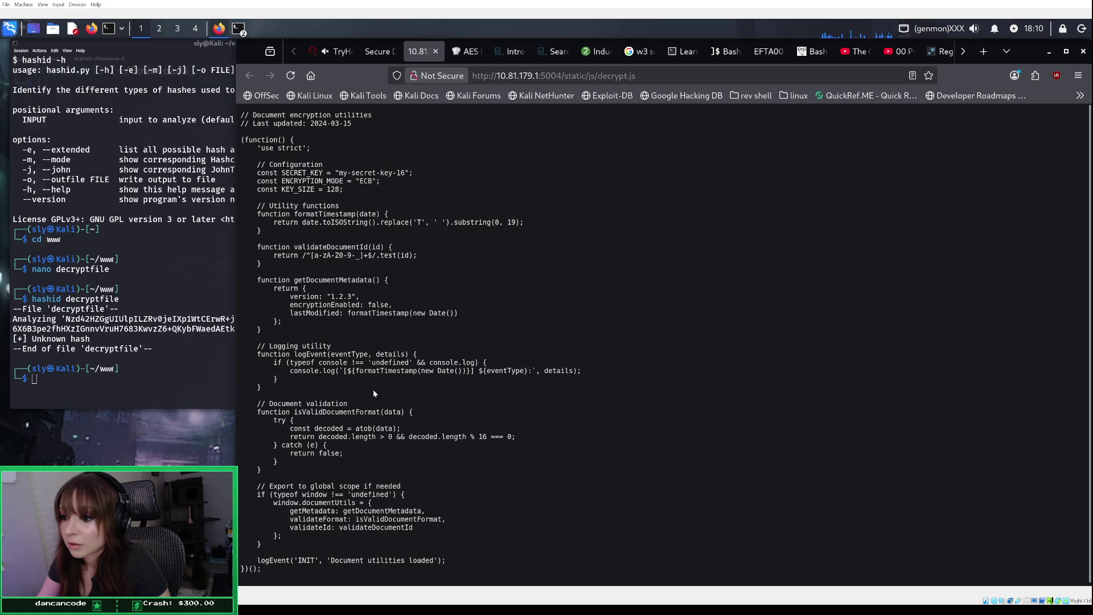
scroll(374, 407, down, 1)
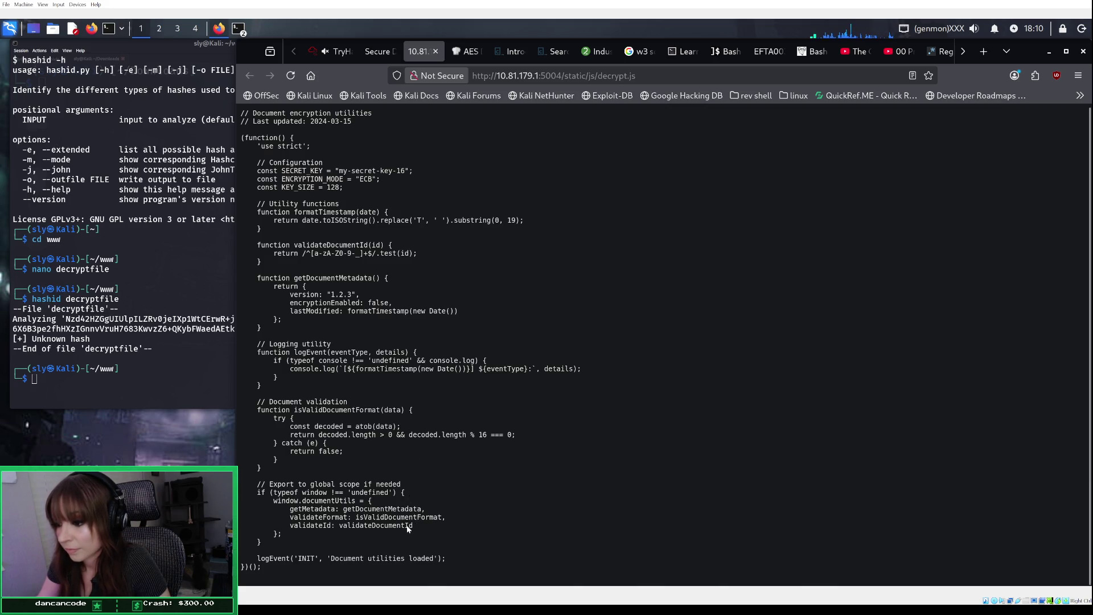
mouse_move(357, 519)
mouse_down()
mouse_move(367, 509)
mouse_move(445, 519)
mouse_up()
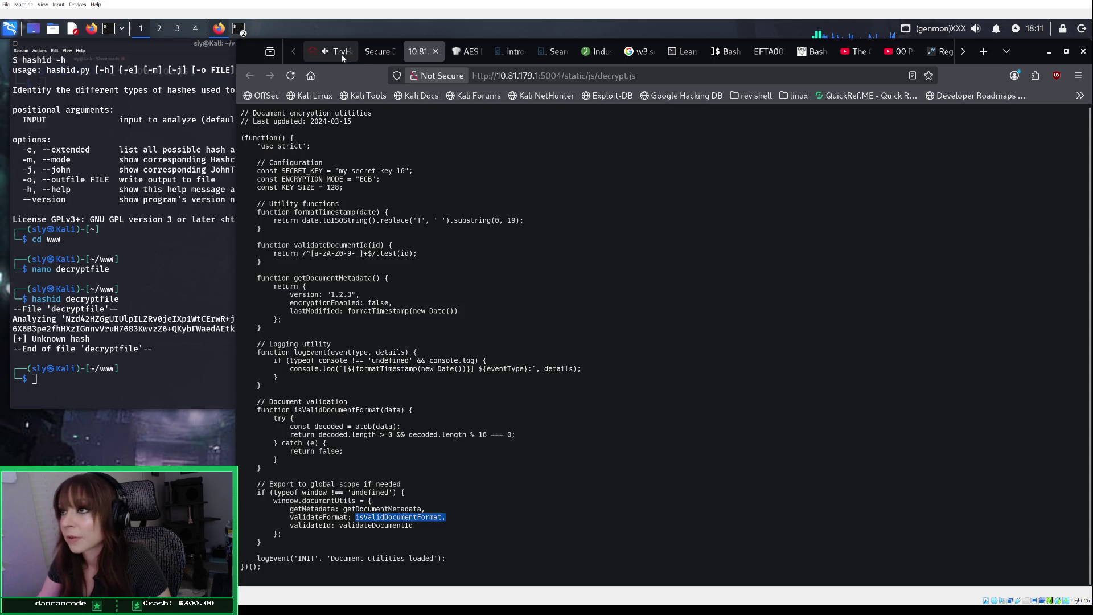
click(471, 52)
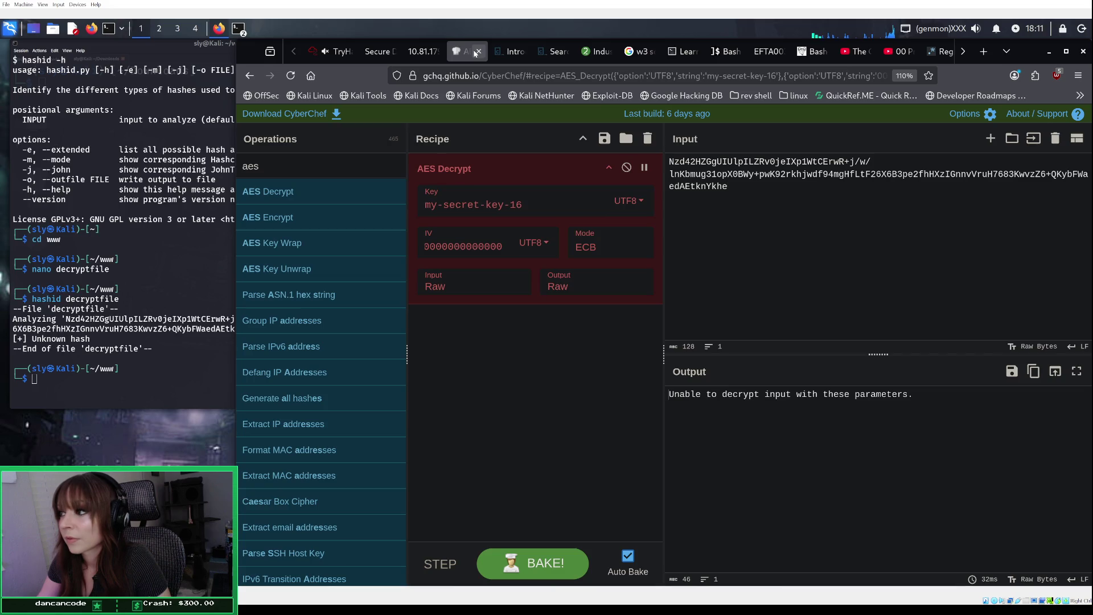
- Try Base64 encoding for both key and IV while keeping ECB mode
click(641, 201)
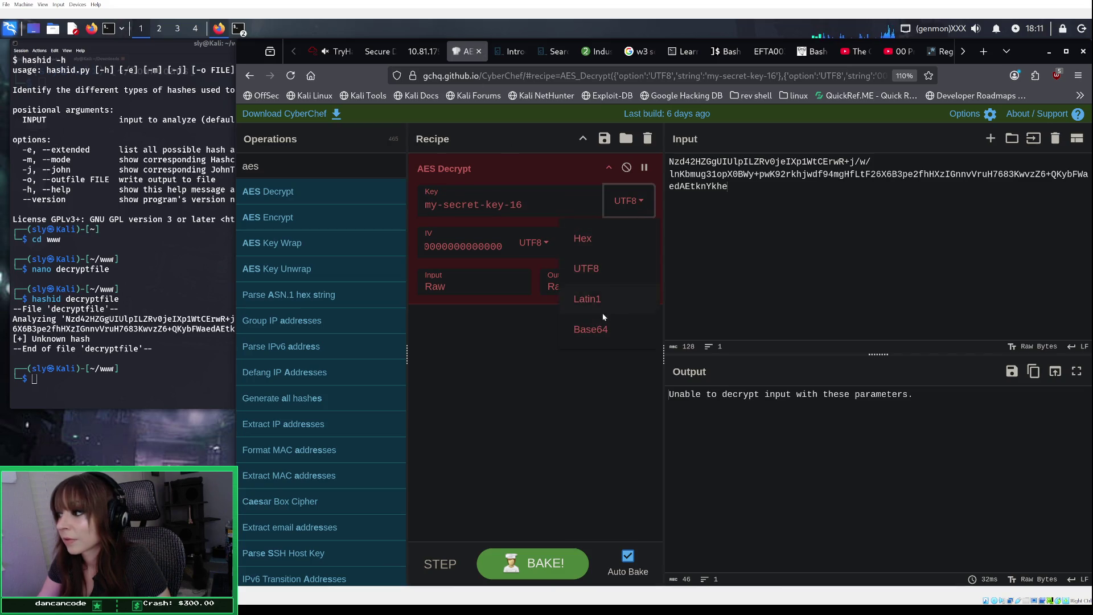
click(600, 335)
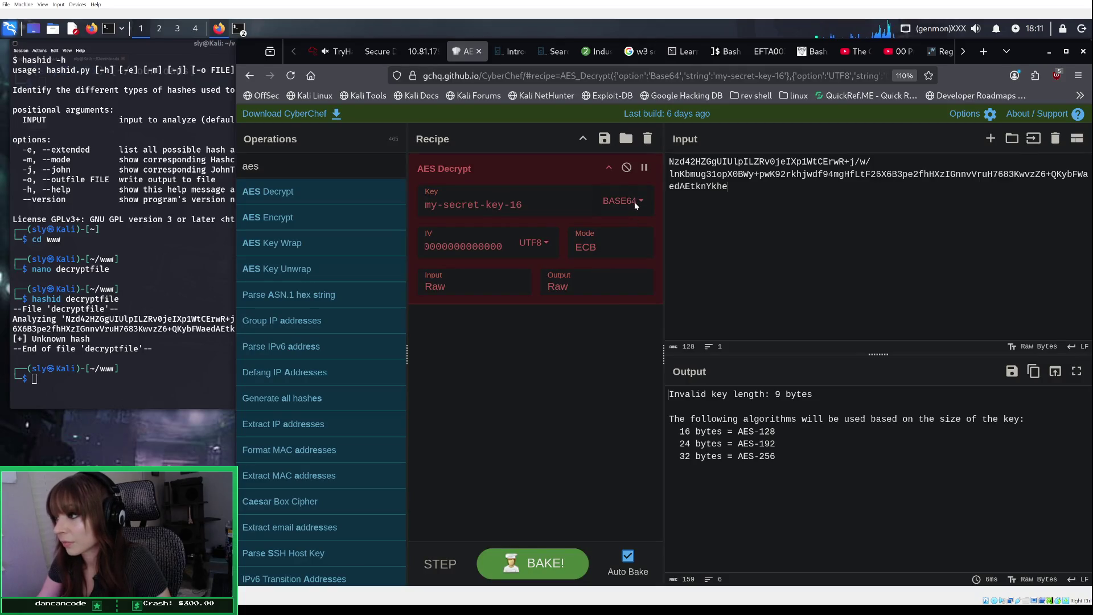
click(542, 244)
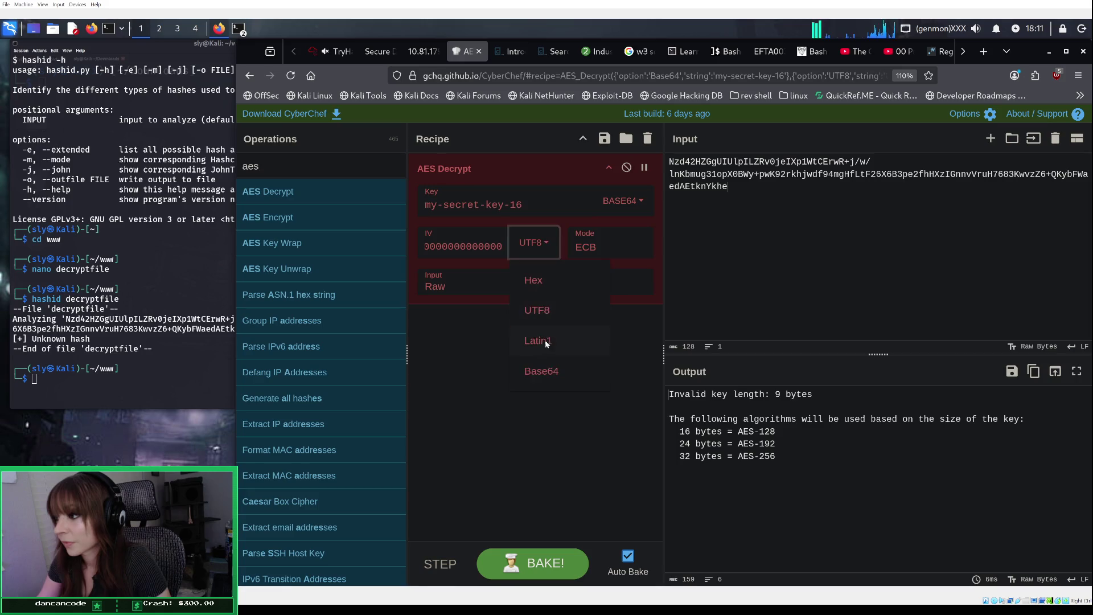
click(552, 368)
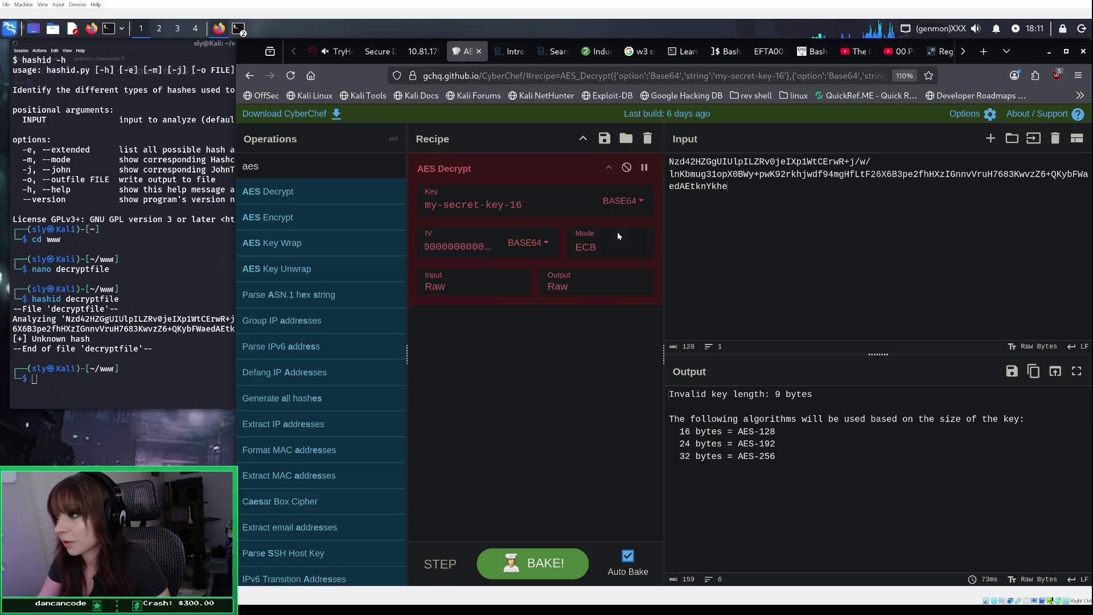
click(609, 249)
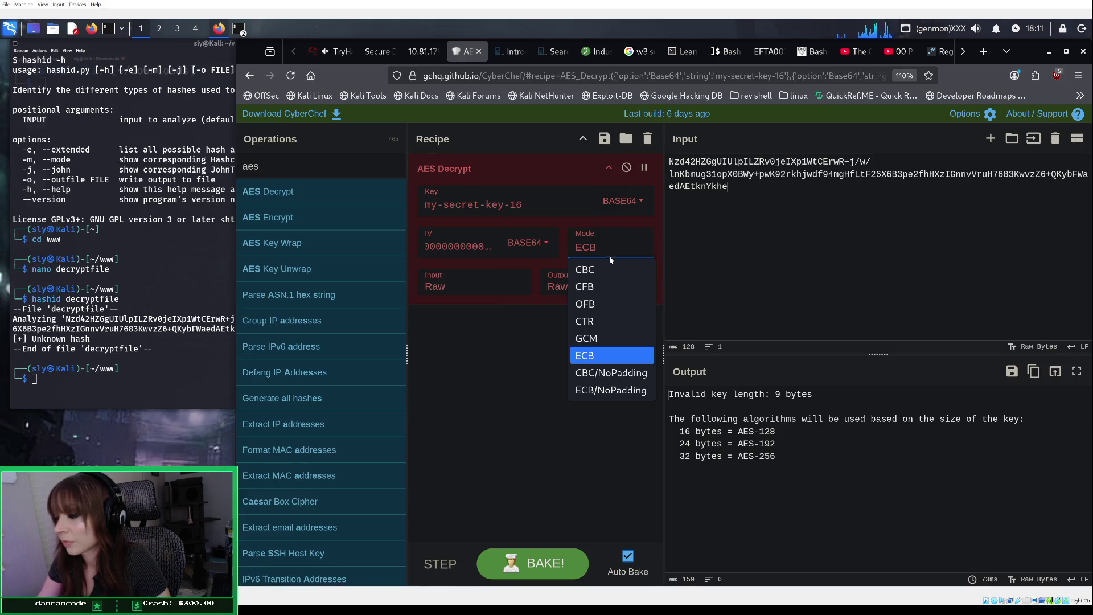
click(613, 232)
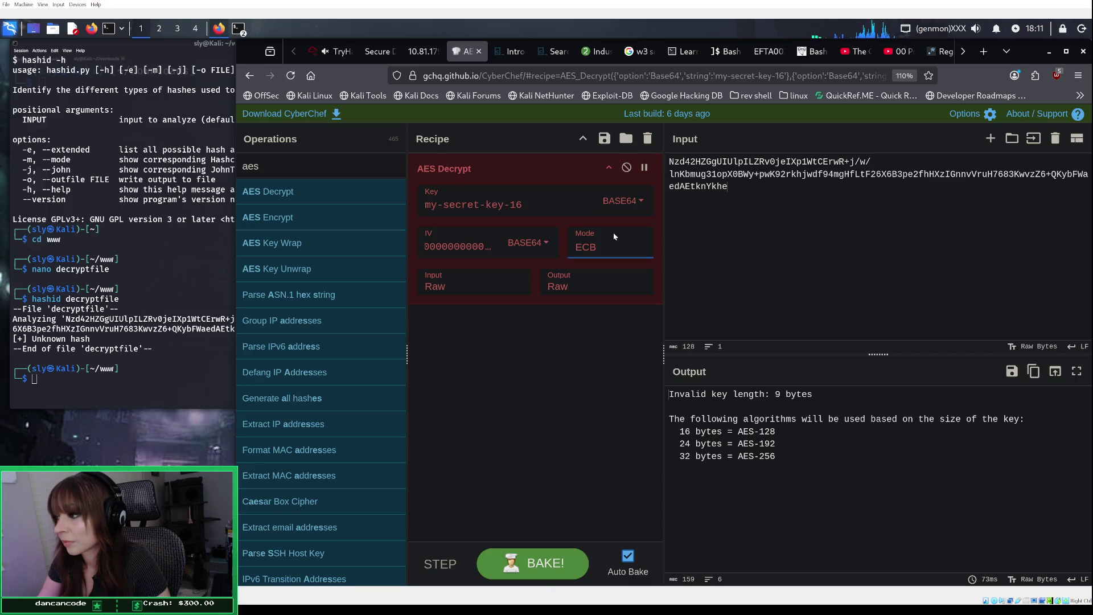
- Set the key and IV encodings back to UTF8
click(624, 201)
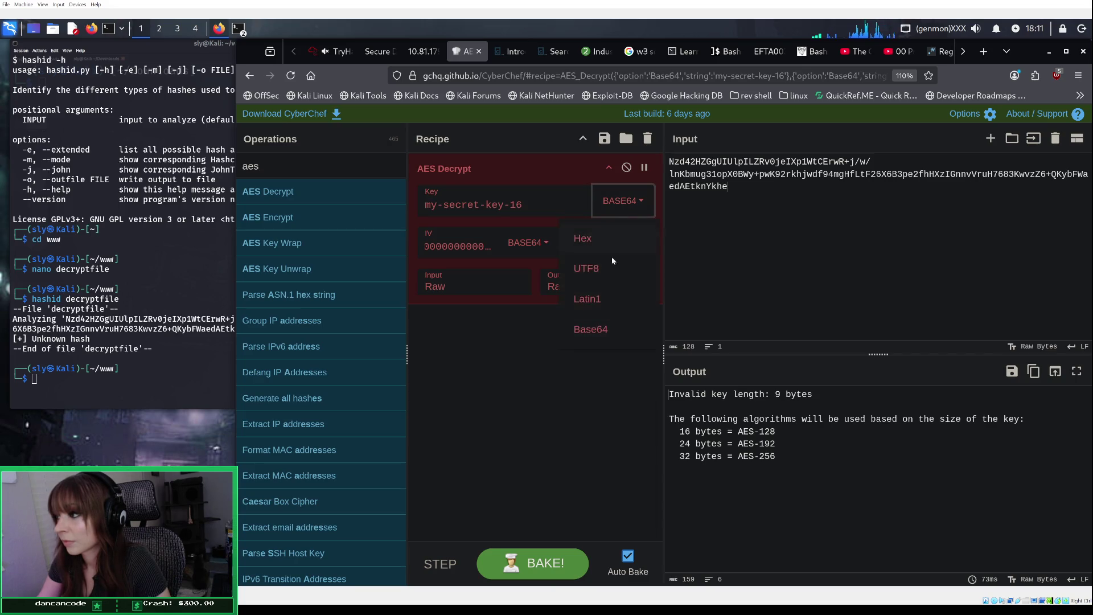
click(607, 268)
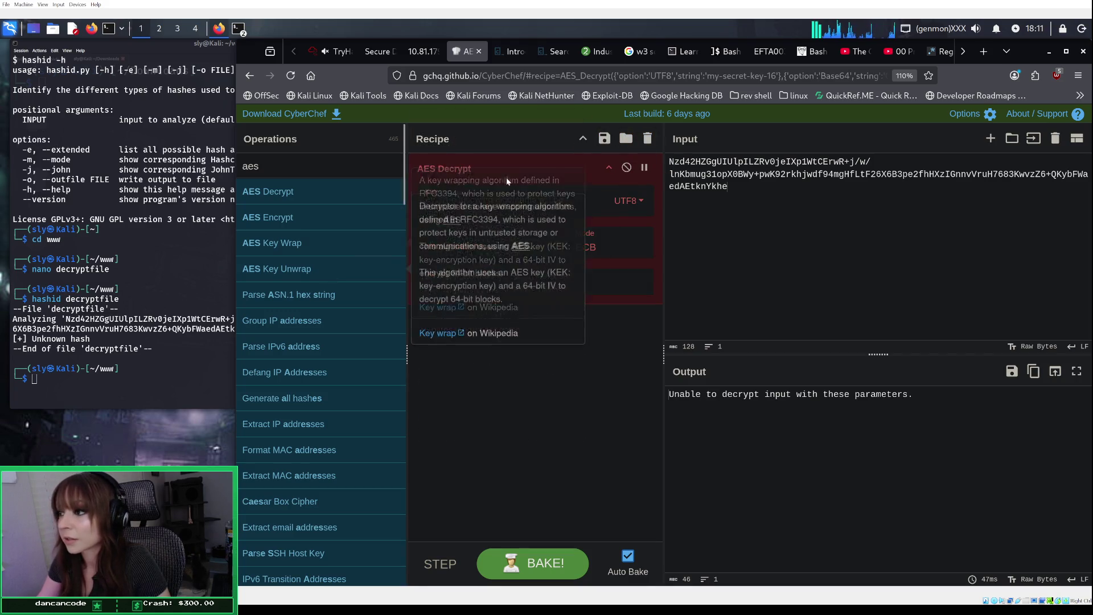
click(529, 245)
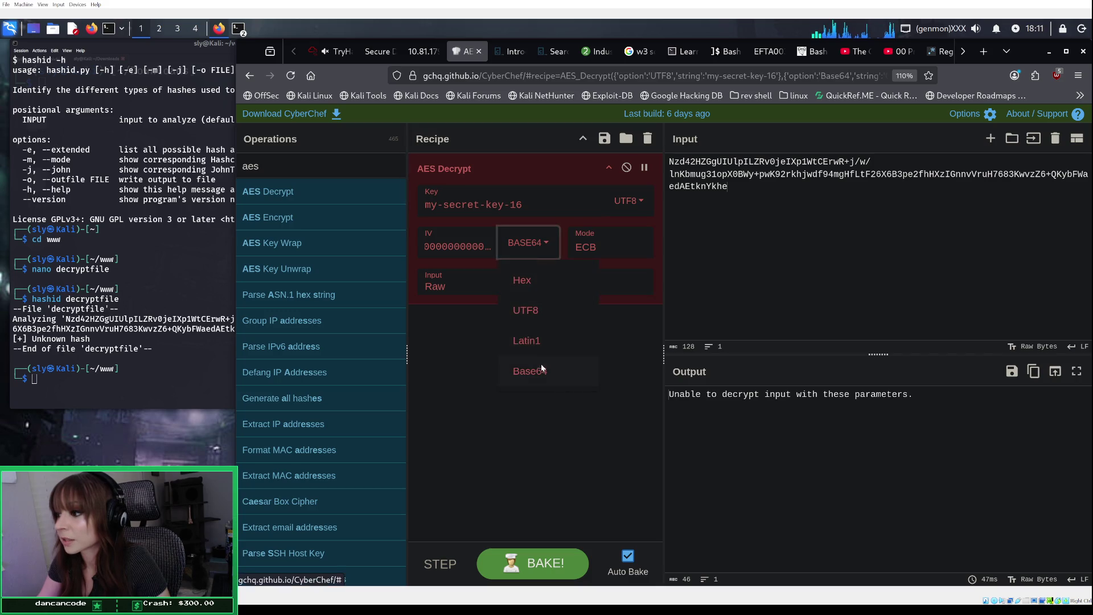
click(551, 308)
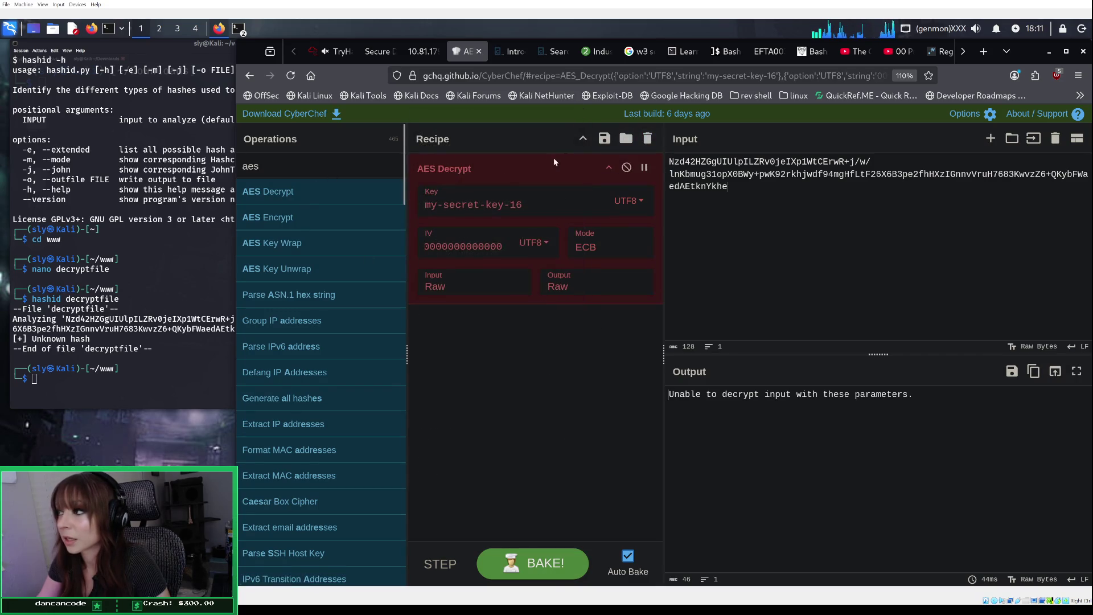
double_click(298, 166)
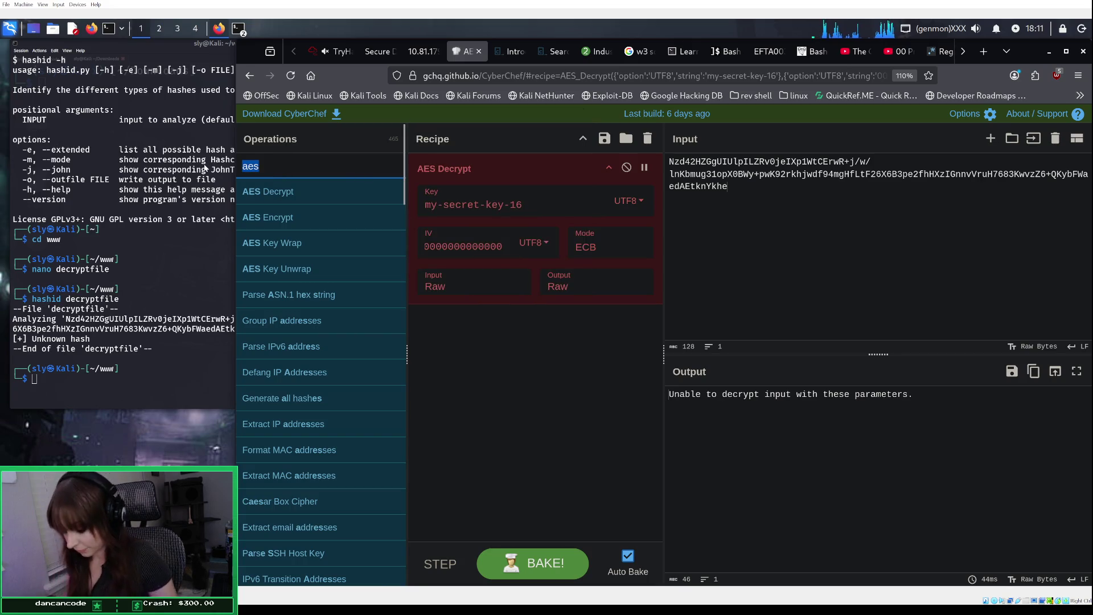
- Add From Base64 and move it above AES Decrypt, revealing the CONFIDENTIAL message and flag
text(from bas)
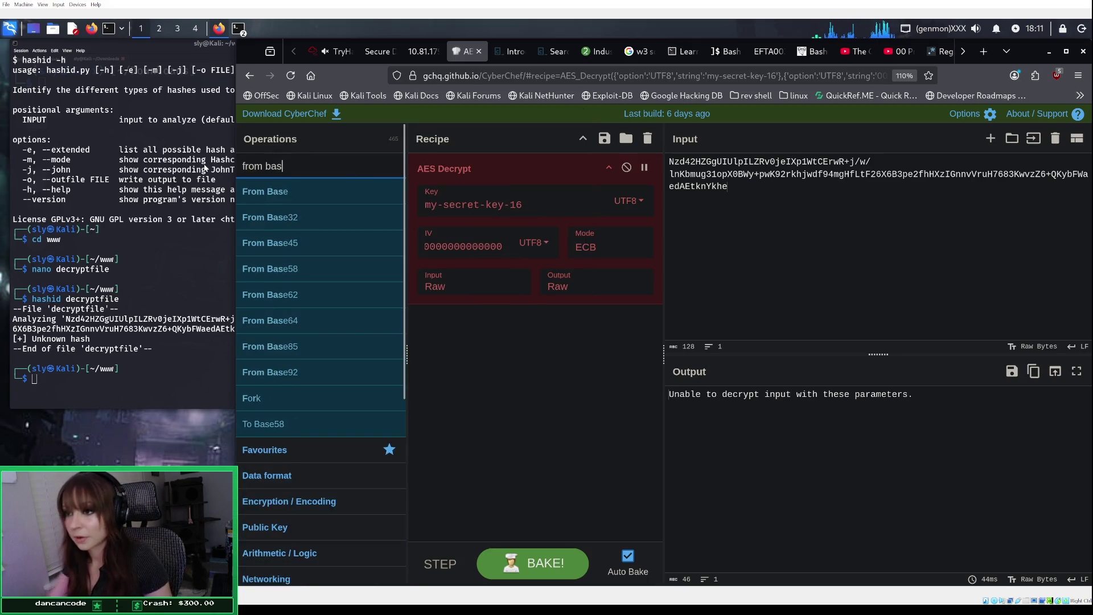
double_click(298, 320)
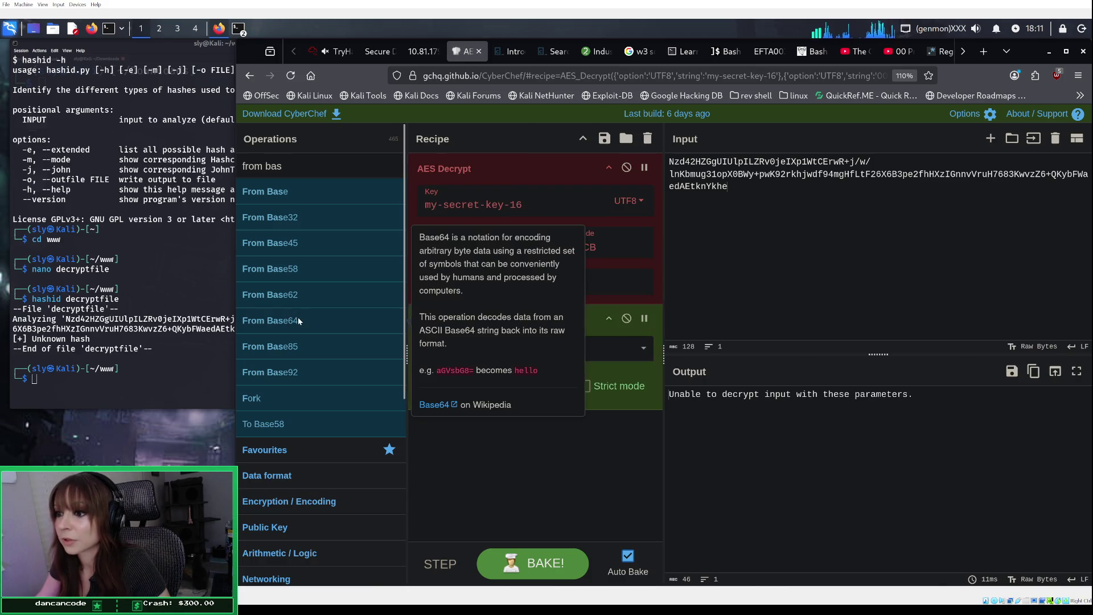
mouse_move(520, 317)
mouse_down()
mouse_move(517, 153)
mouse_move(518, 162)
mouse_up()
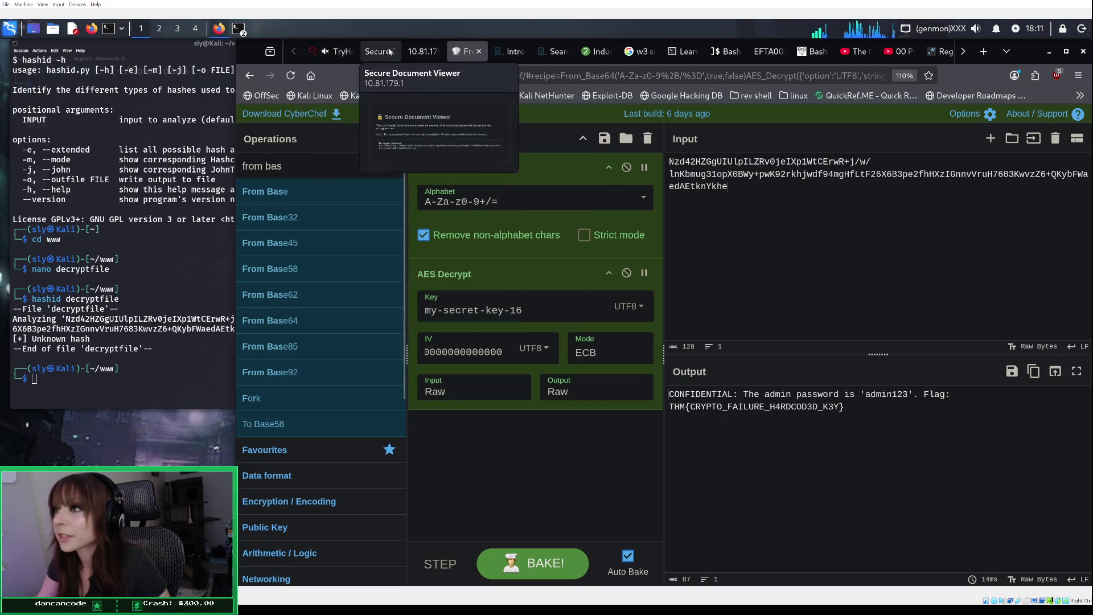
click(418, 51)
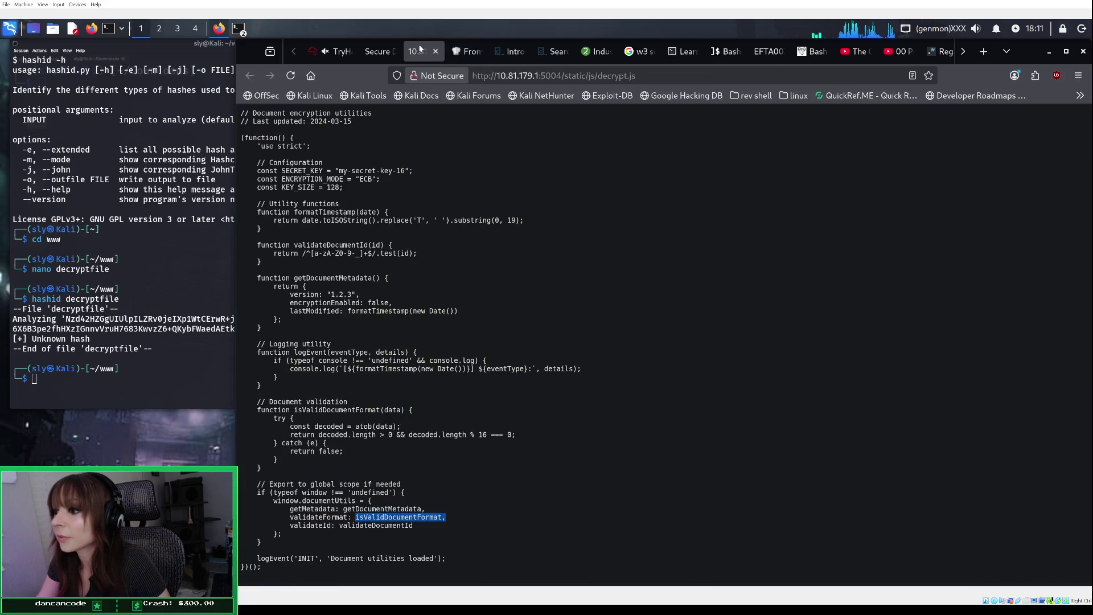
click(408, 515)
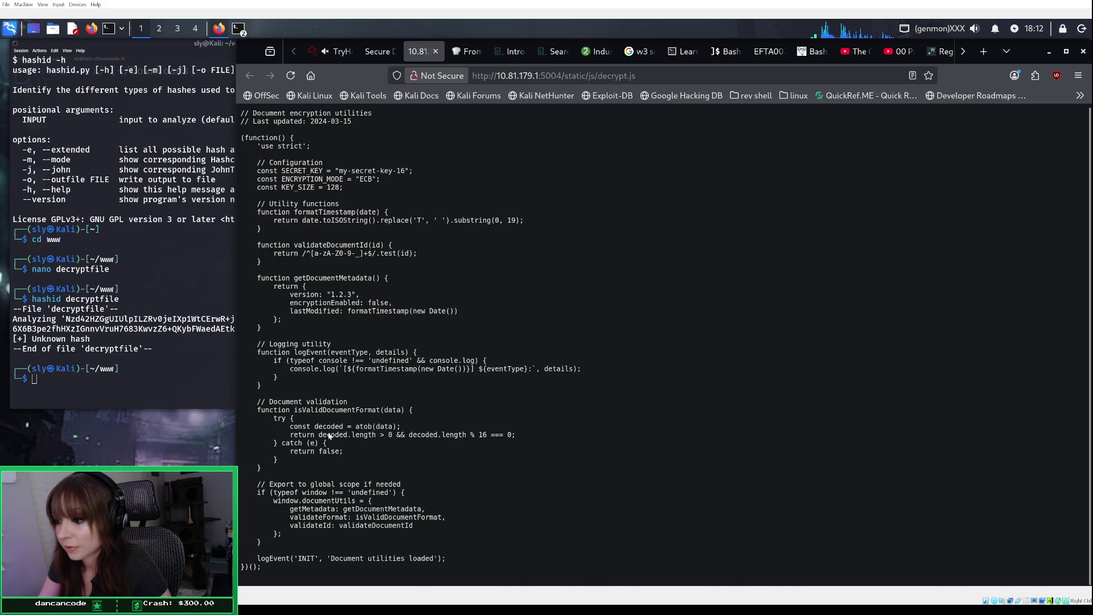
mouse_move(257, 401)
mouse_down()
mouse_move(399, 420)
mouse_move(460, 453)
mouse_up()
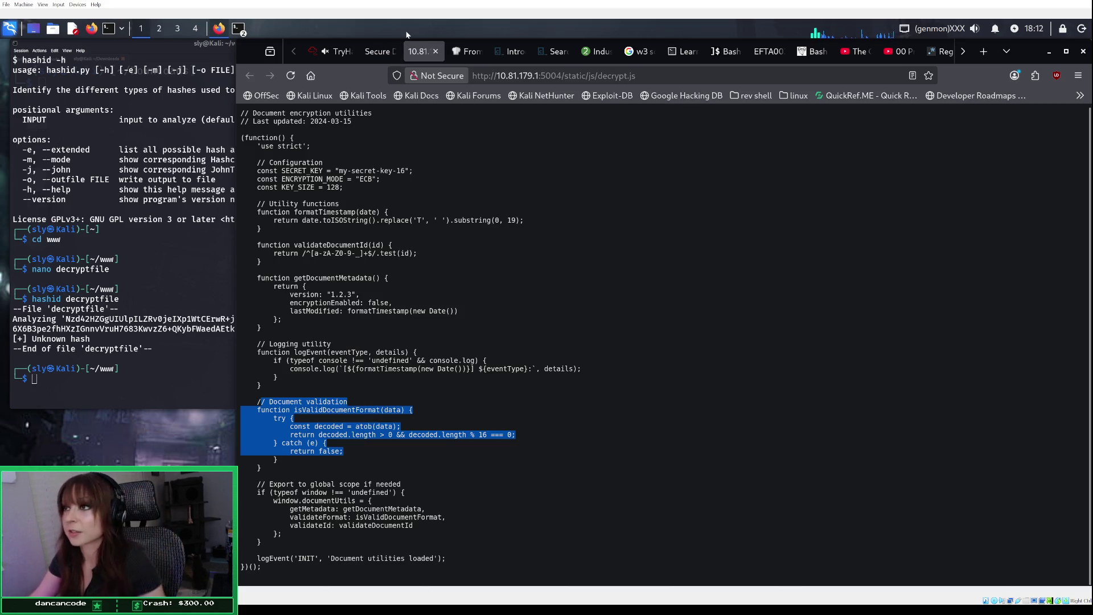
click(465, 56)
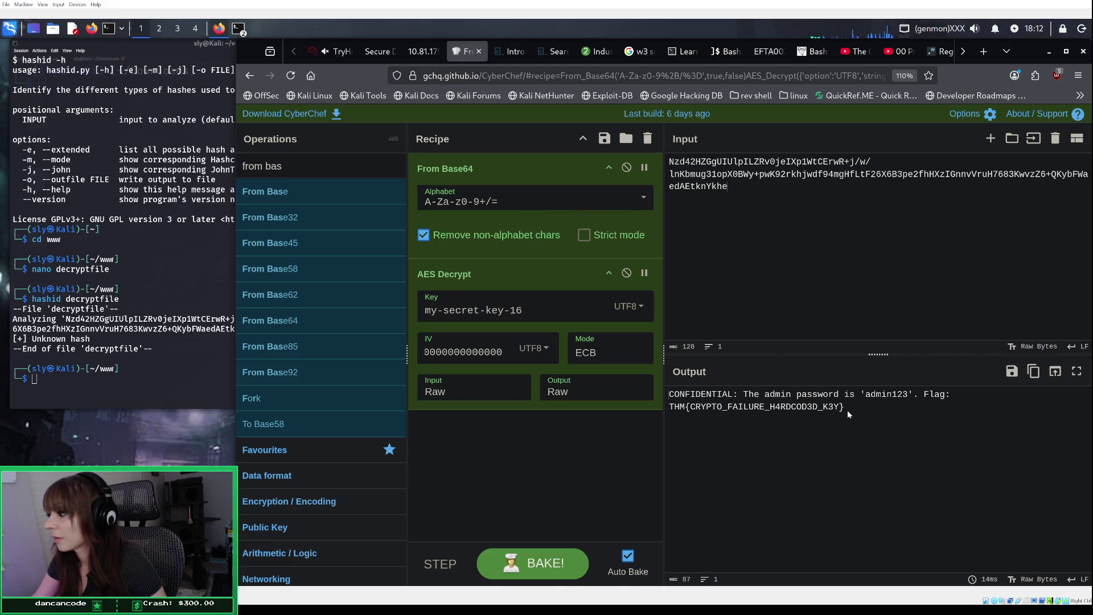
- Copy the THM{...} flag from the Output pane and return to the decrypt.js page
drag(847, 407, 668, 408)
right_click(669, 406)
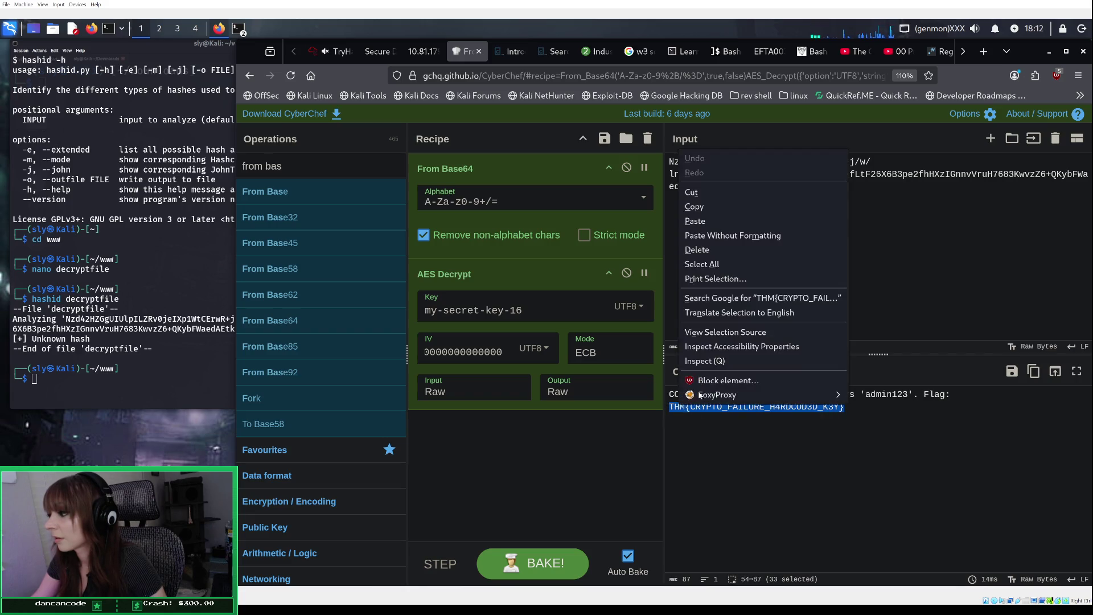
click(736, 206)
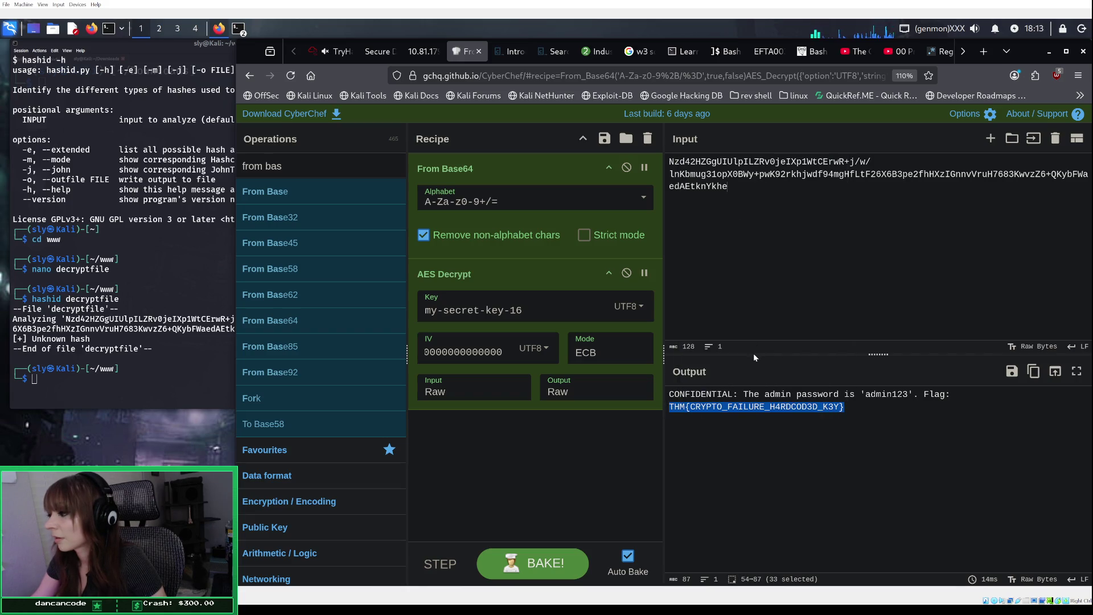
click(429, 49)
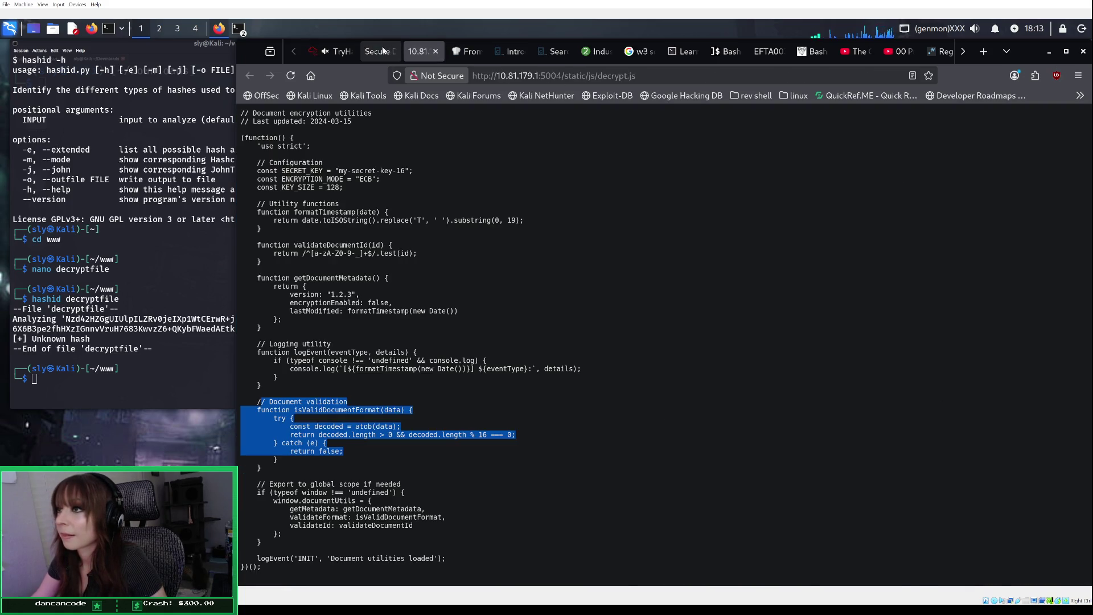
- Close DevTools on the Secure Document Viewer and load its /admin path, which returns Not Found
click(381, 49)
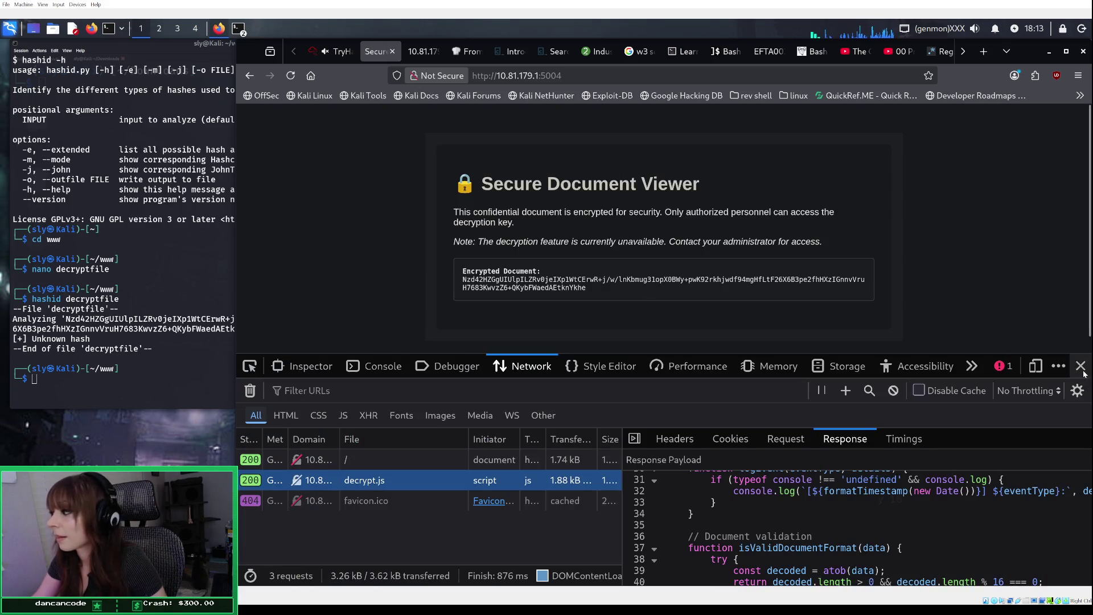
click(1081, 366)
click(616, 74)
key(End)
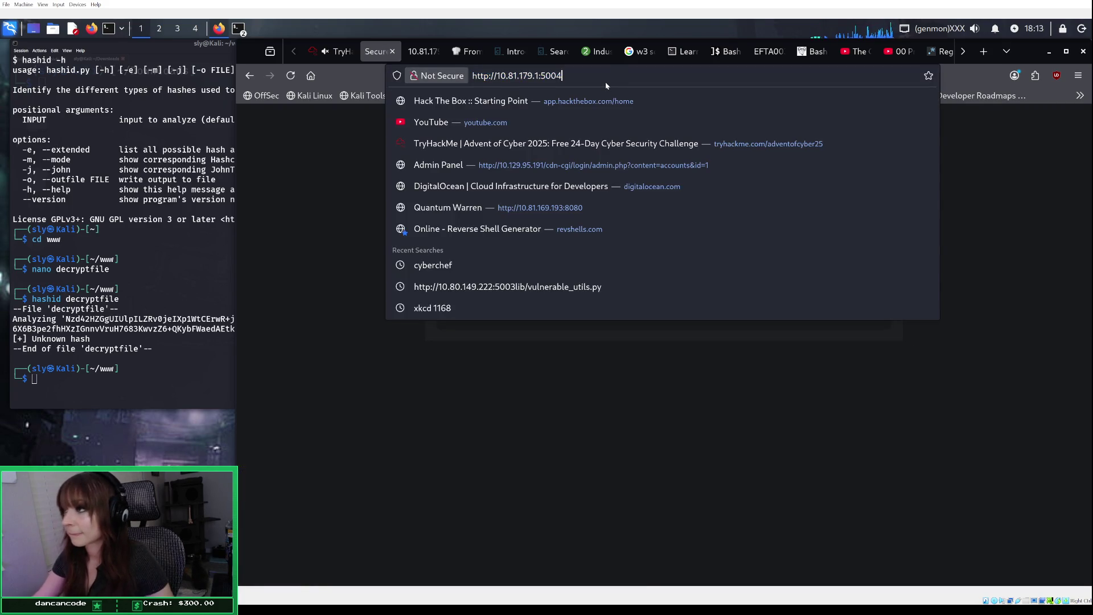
text(/admin)
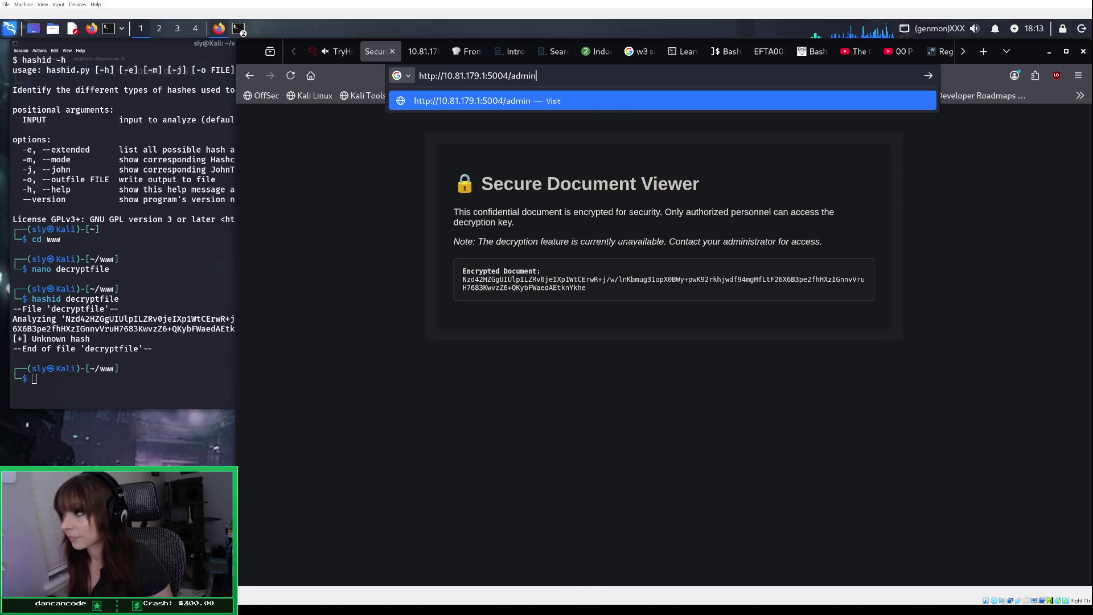
key(Return)
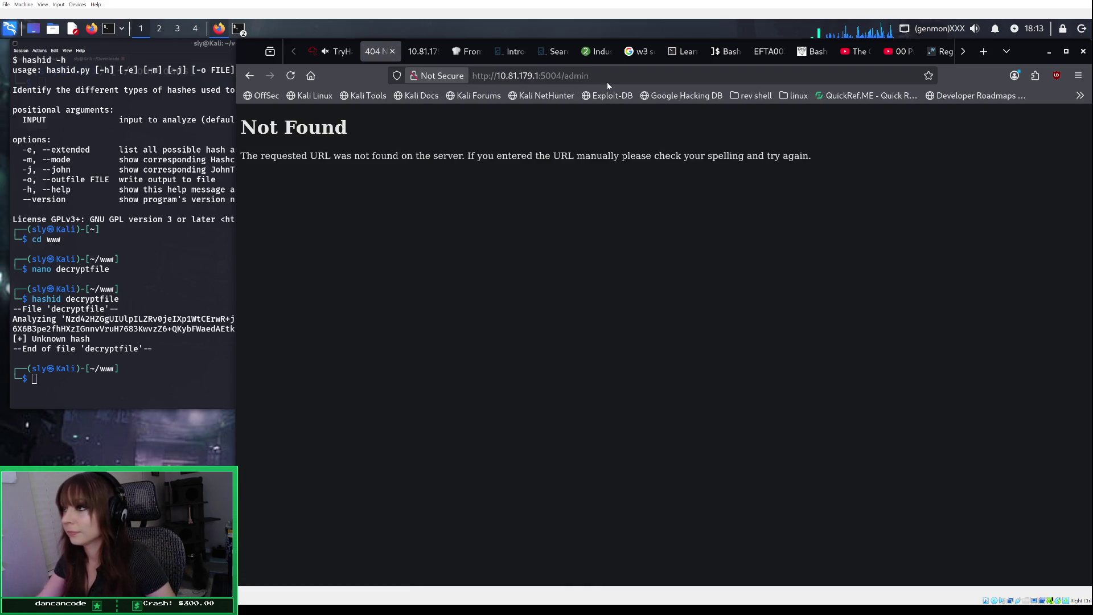
- Remove /admin from the address and reload the Secure Document Viewer home page
click(608, 76)
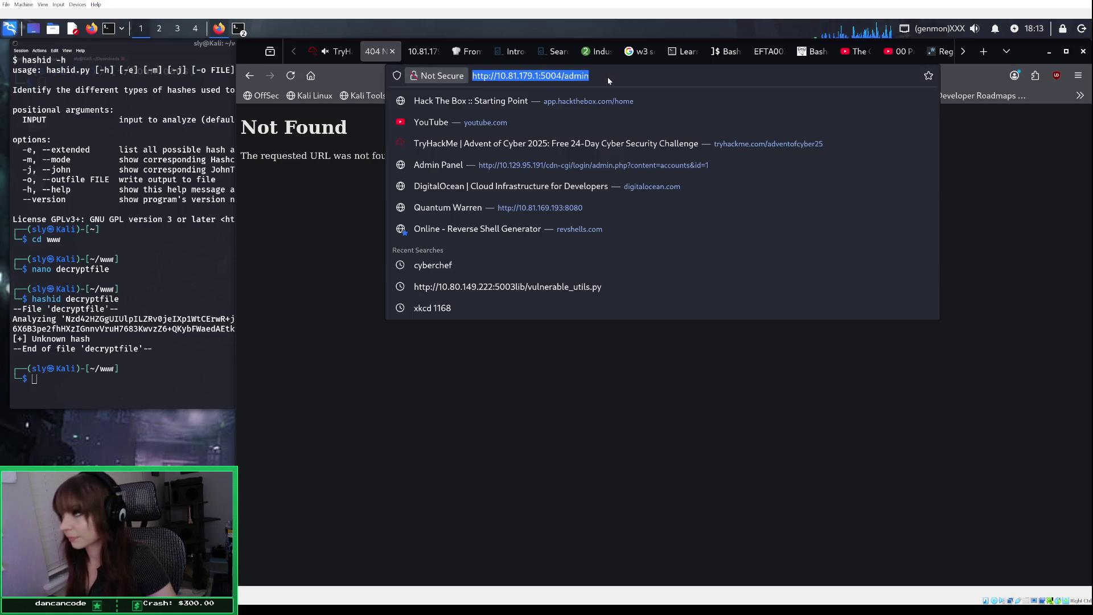
click(613, 73)
key(BackSpace)
key(BackSpace)
key(BackSpace)
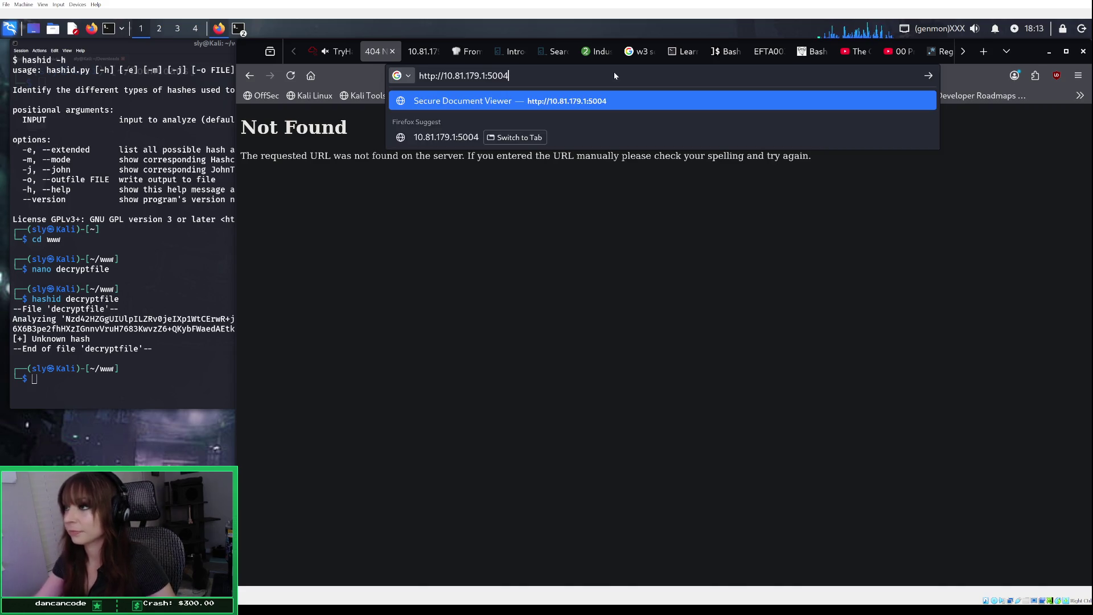
key(Return)
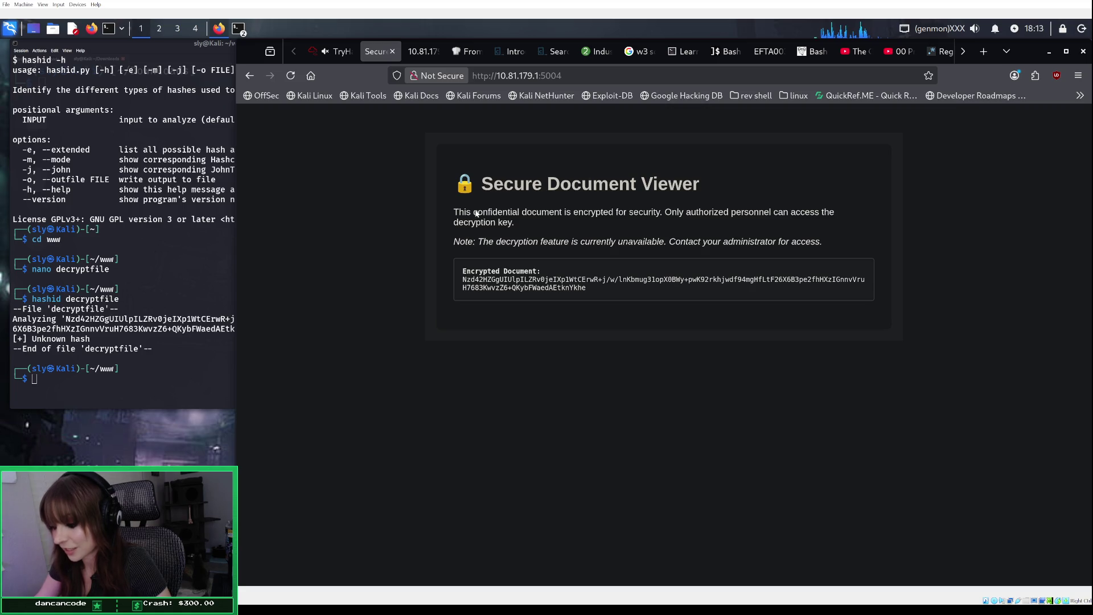
click(353, 50)
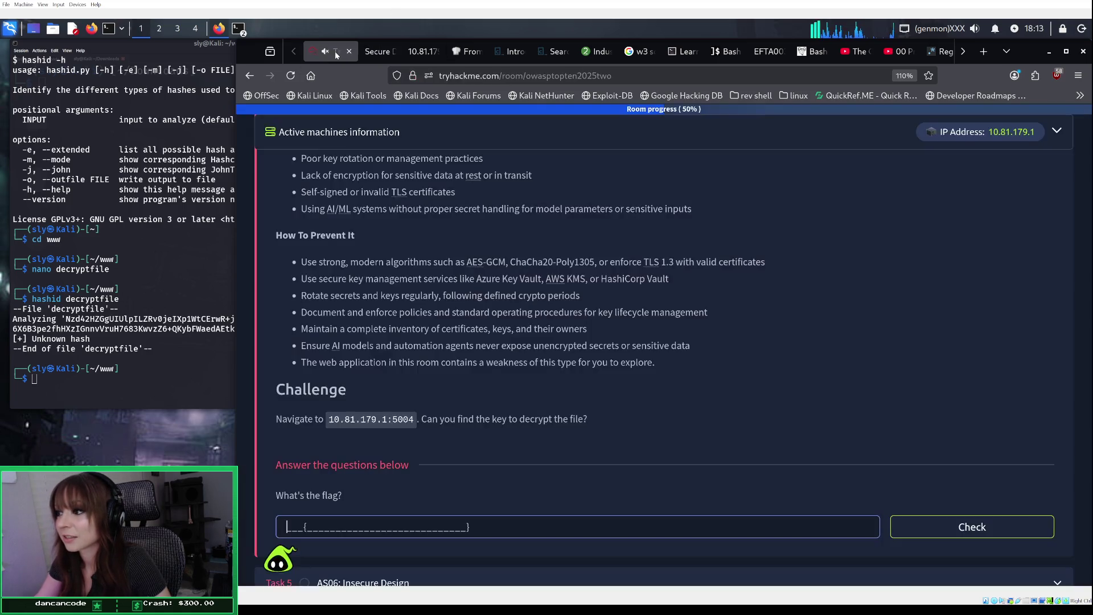
- Paste the decrypted flag into the answer field and check it, raising room progress to 66%
click(329, 525)
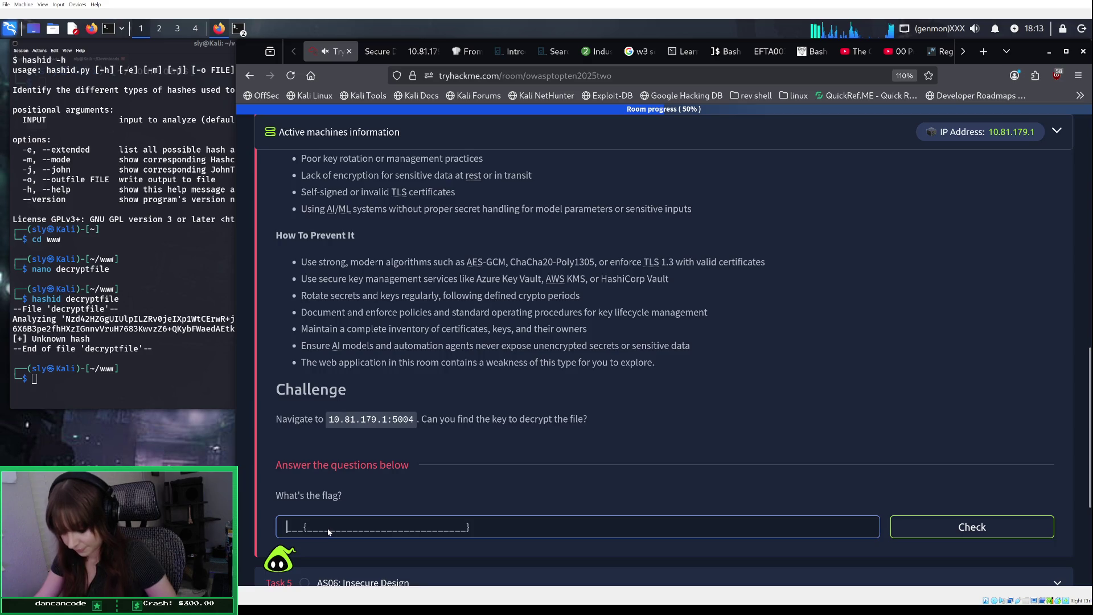
key(ctrl+v)
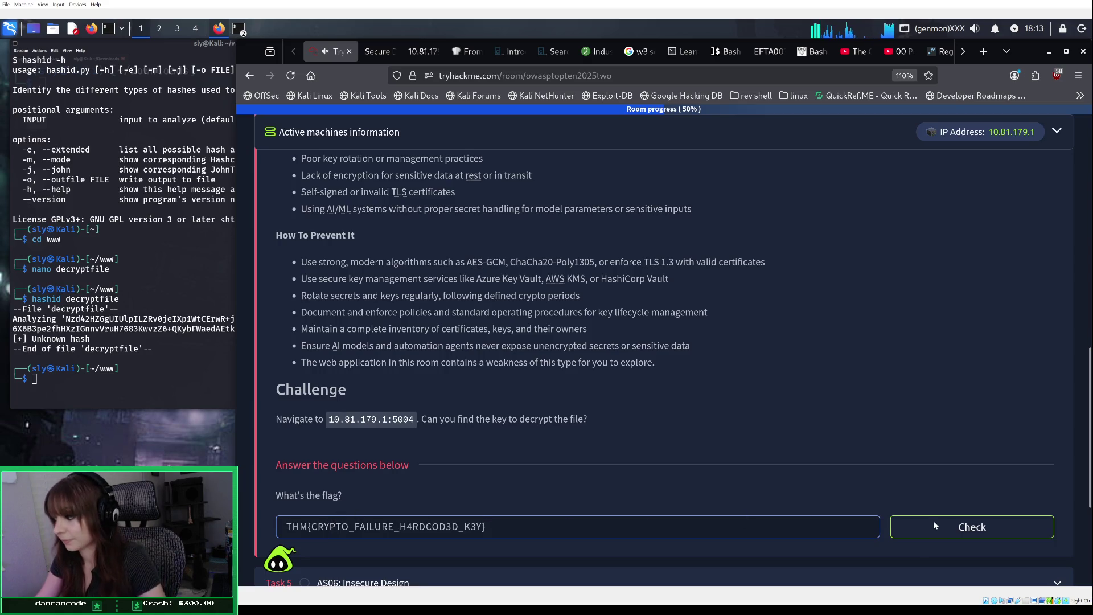
click(934, 520)
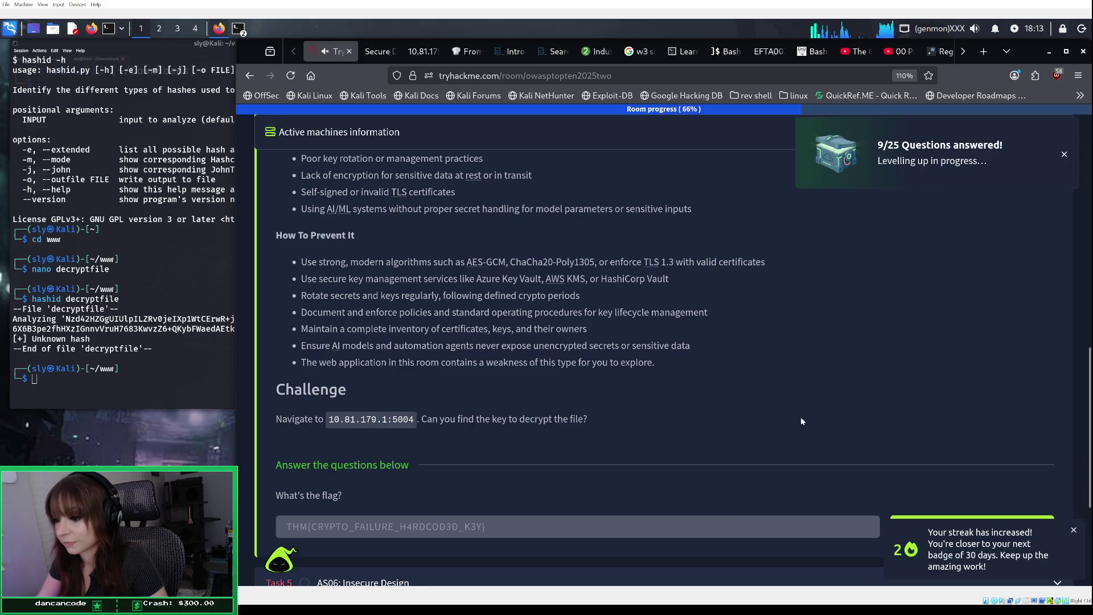
scroll(773, 407, down, 3)
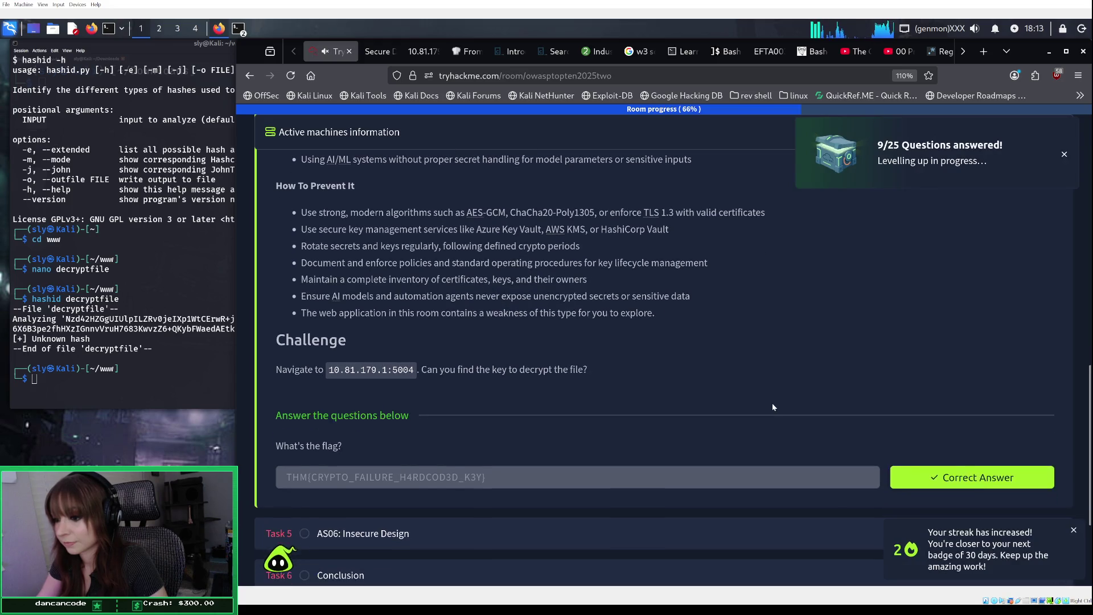
scroll(768, 399, down, 2)
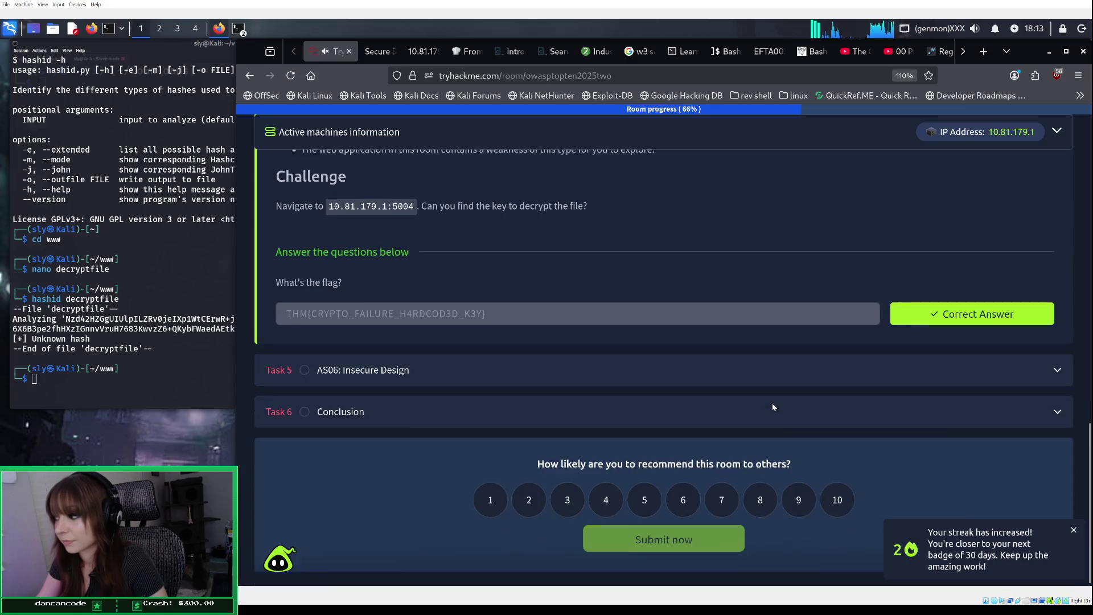
scroll(757, 374, up, 10)
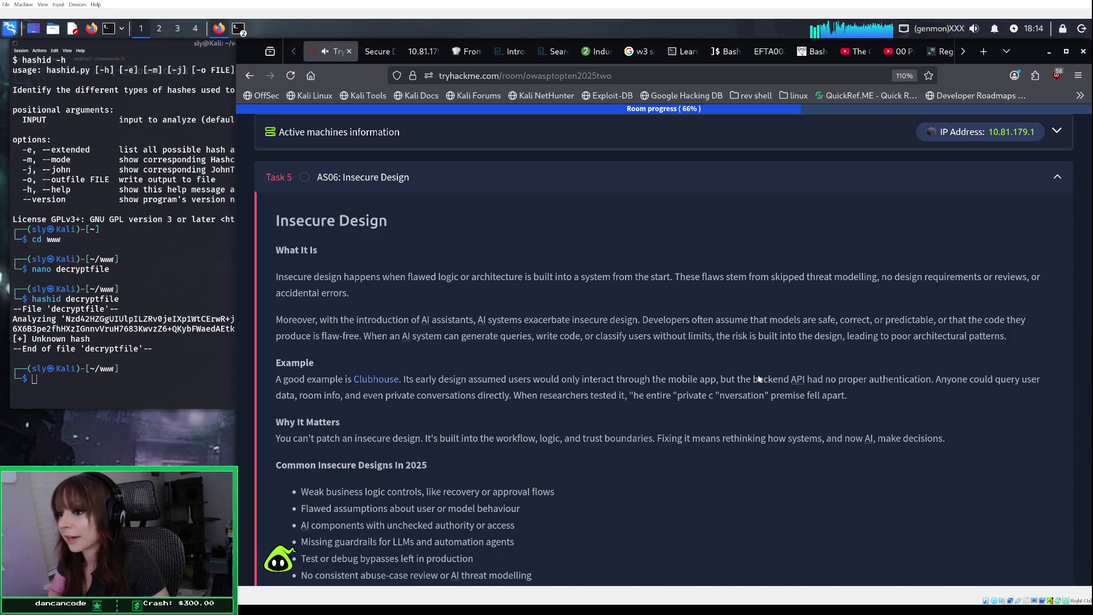
- Scroll through Task 5's AS06: Insecure Design explanation and its secure design guidance
scroll(761, 375, down, 1)
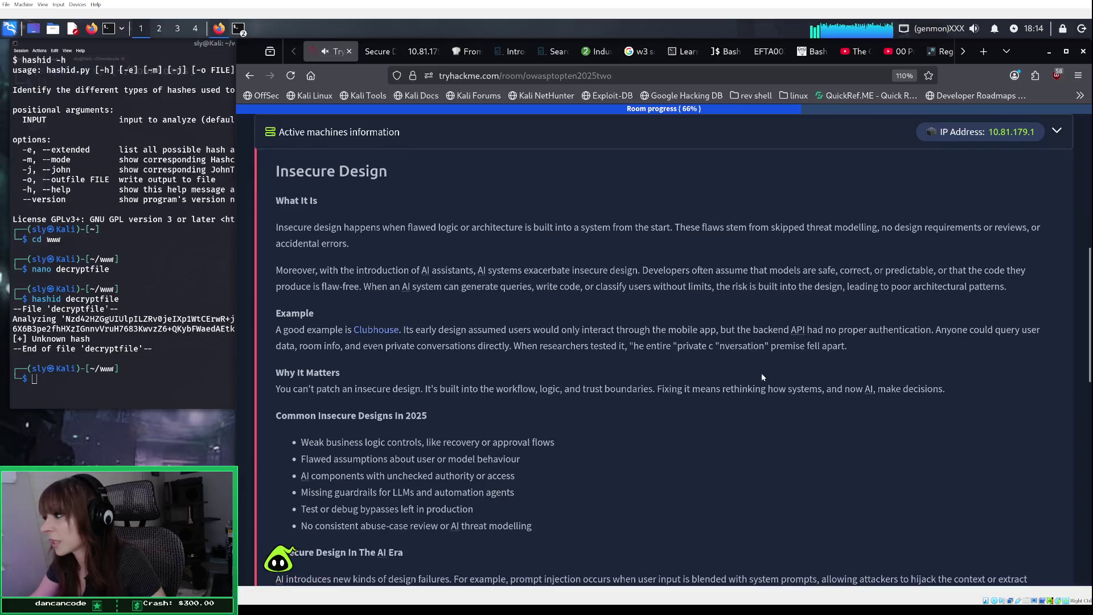
scroll(762, 377, down, 2)
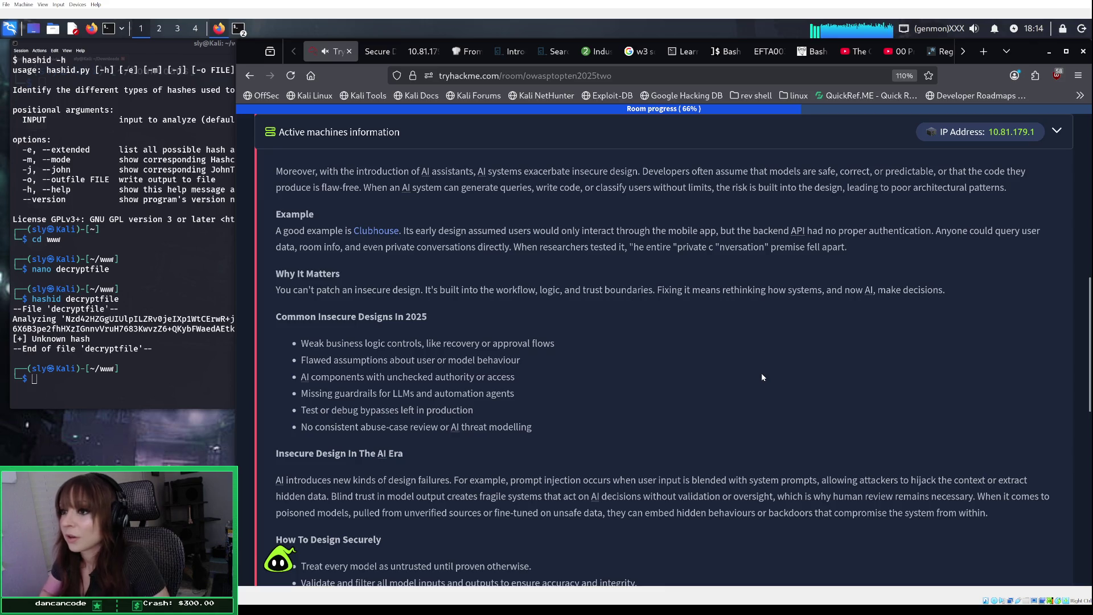
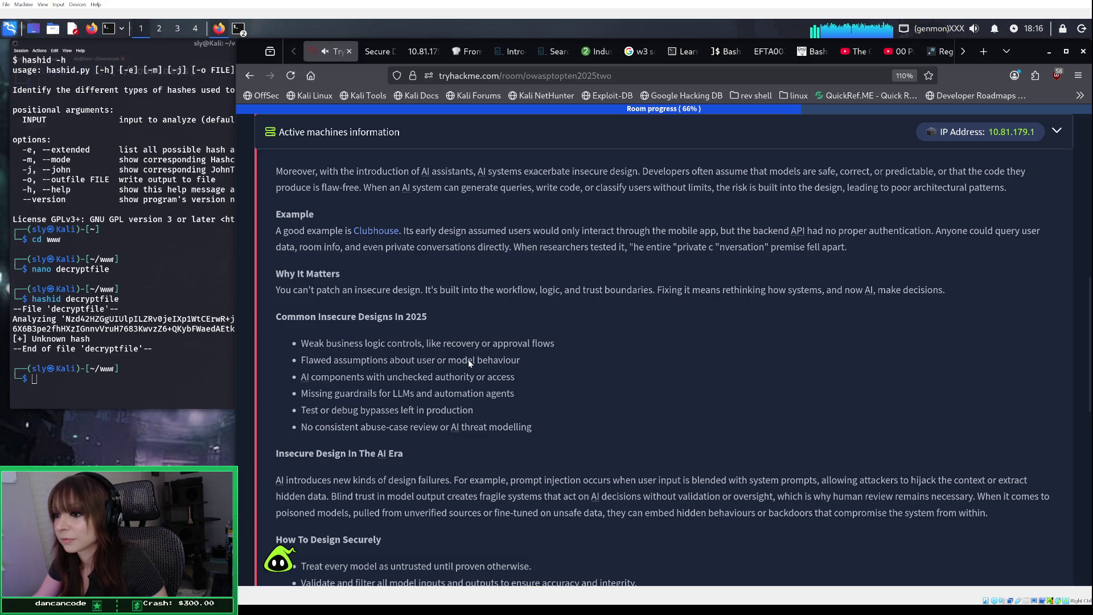
- Scroll the TryHackMe room down to the 10.81.179.1:5005 Challenge and its 'What's the flag?' box
scroll(469, 363, down, 1)
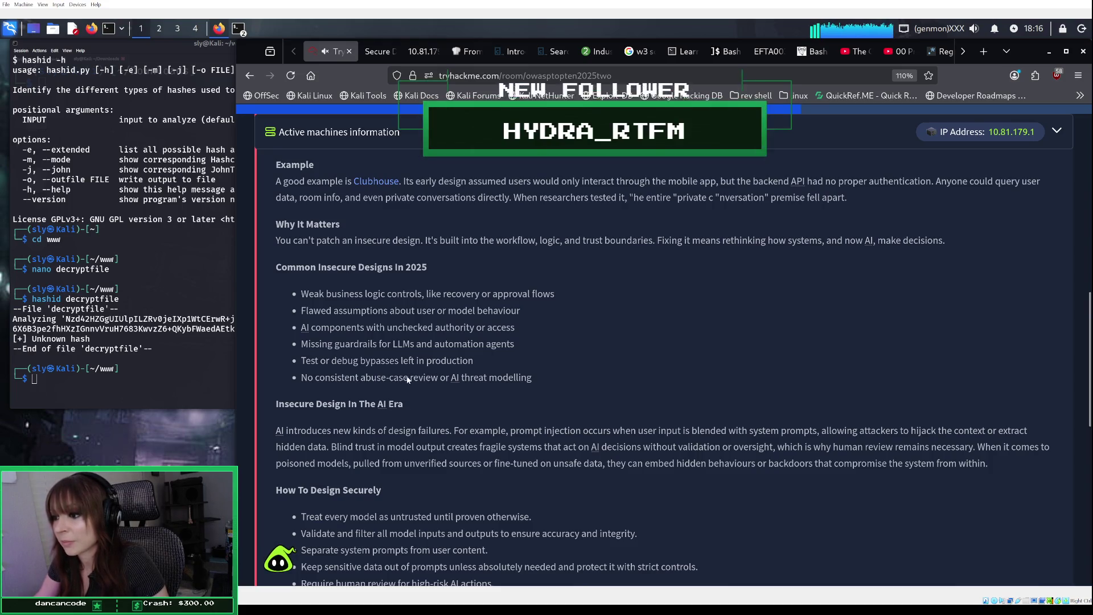
scroll(438, 381, down, 2)
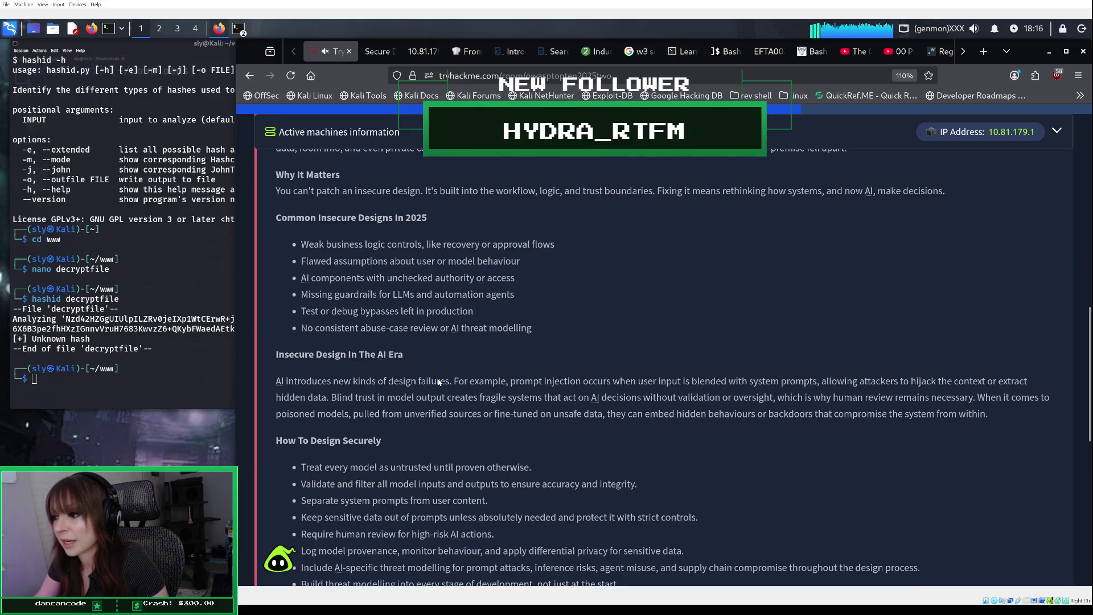
scroll(438, 381, down, 2)
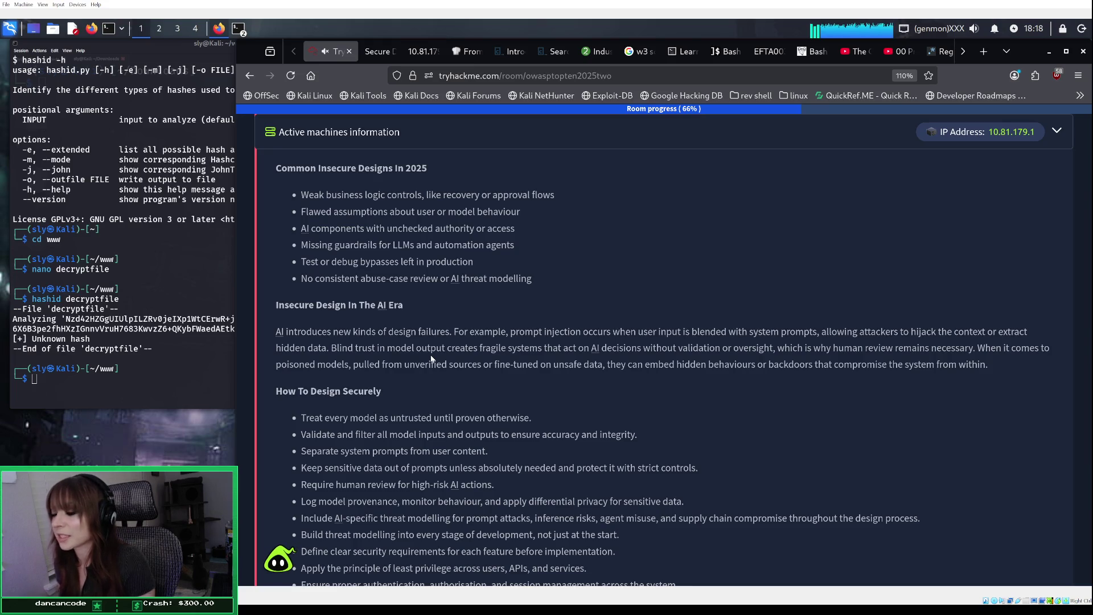
scroll(446, 353, down, 2)
scroll(445, 353, down, 2)
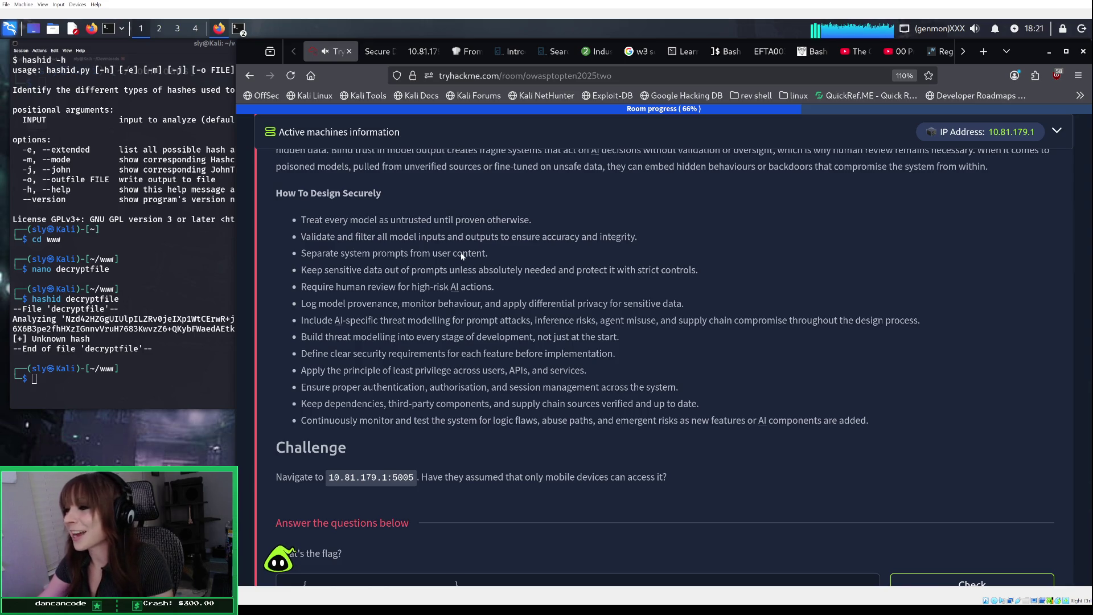
scroll(463, 413, down, 3)
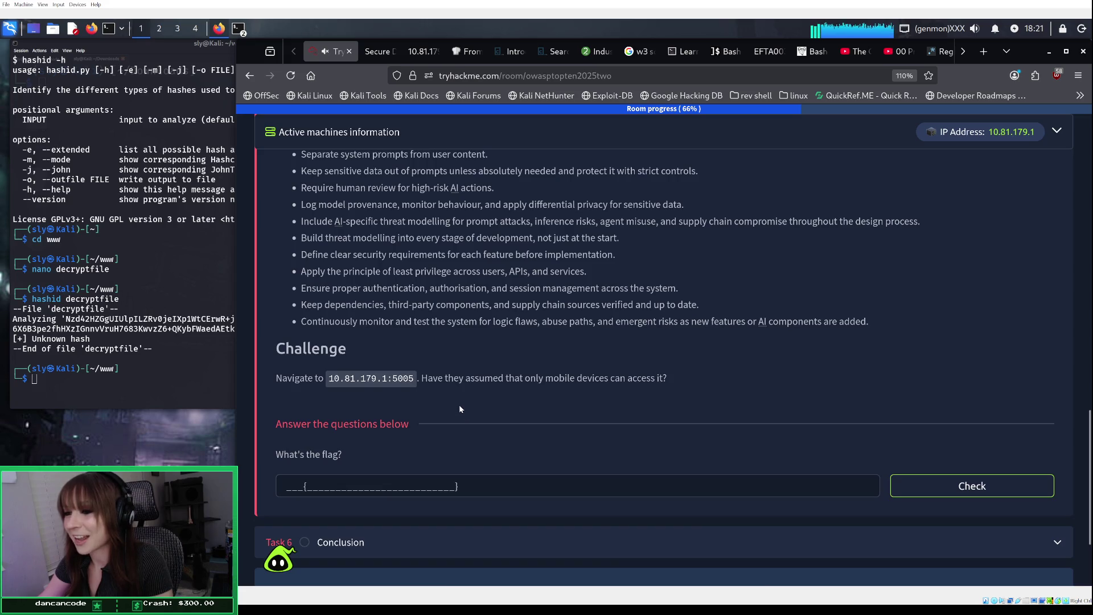
- Select and copy the address 10.81.179.1:5005 from the Challenge text
drag(329, 378, 415, 385)
right_click(418, 385)
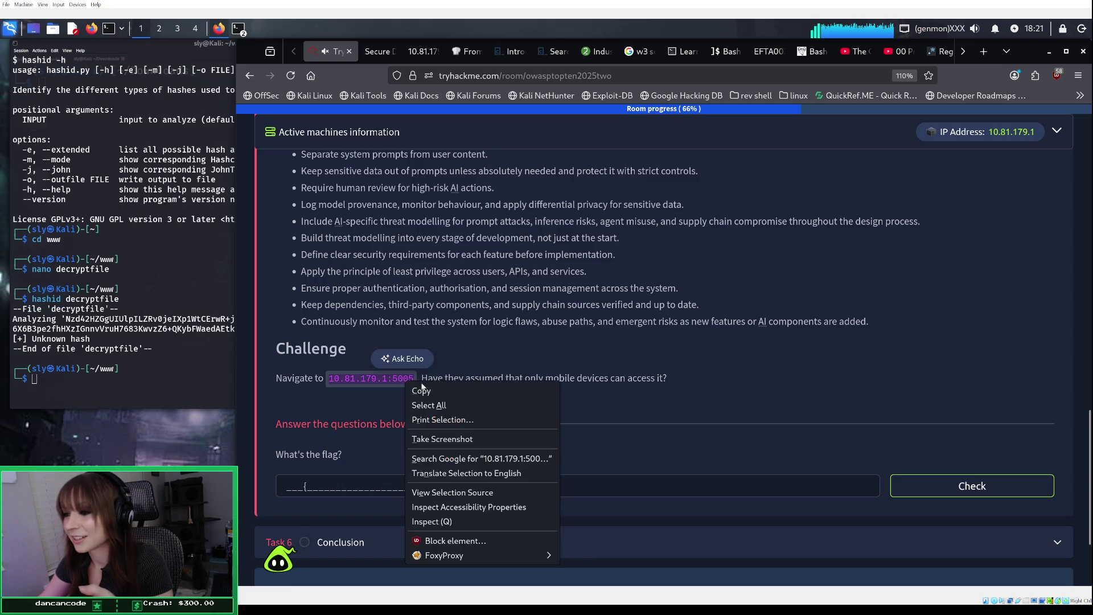
click(445, 393)
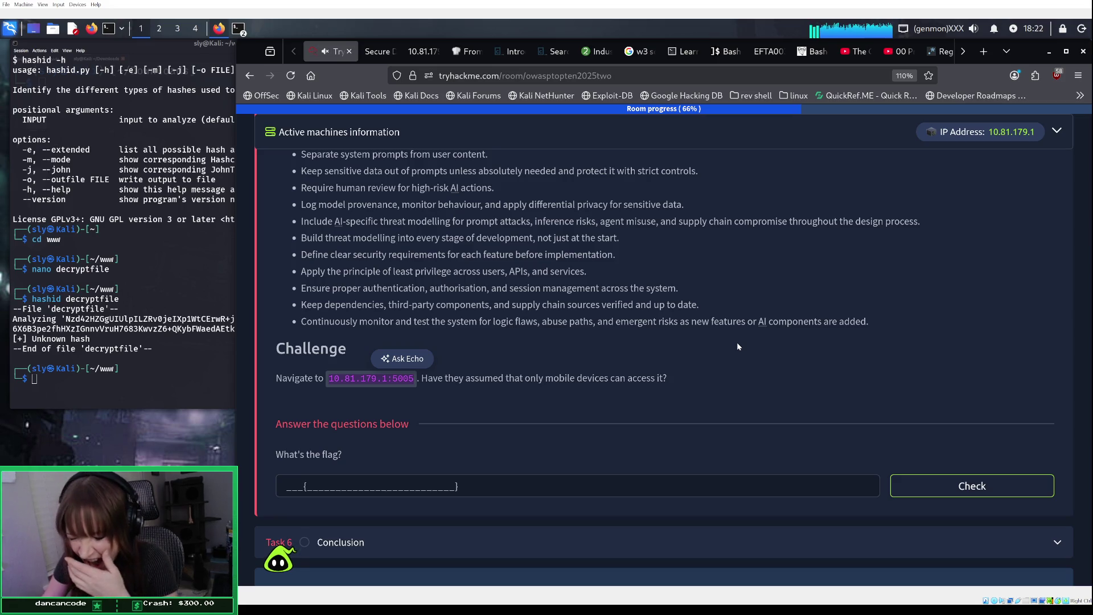
- Load the copied 10.81.179.1:5005 address in a new browser tab with Paste and Go
click(983, 51)
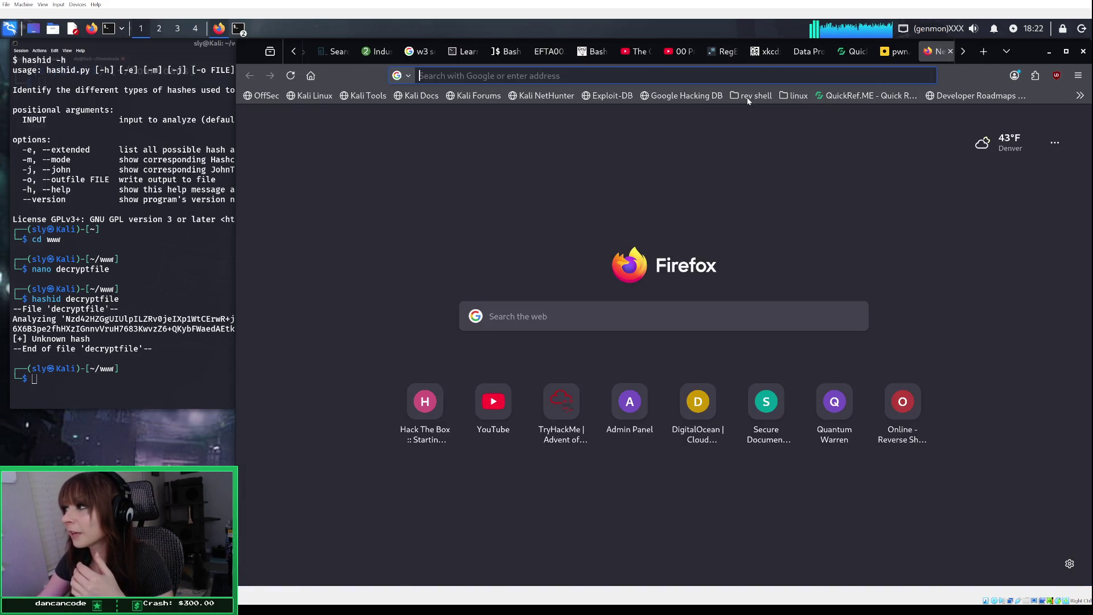
right_click(592, 72)
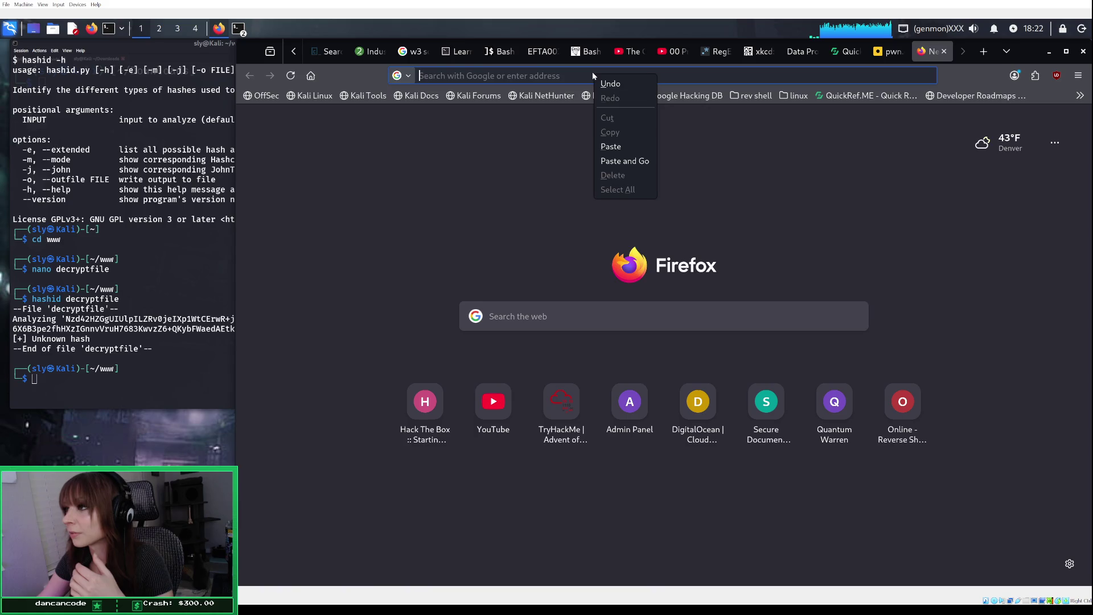
click(636, 161)
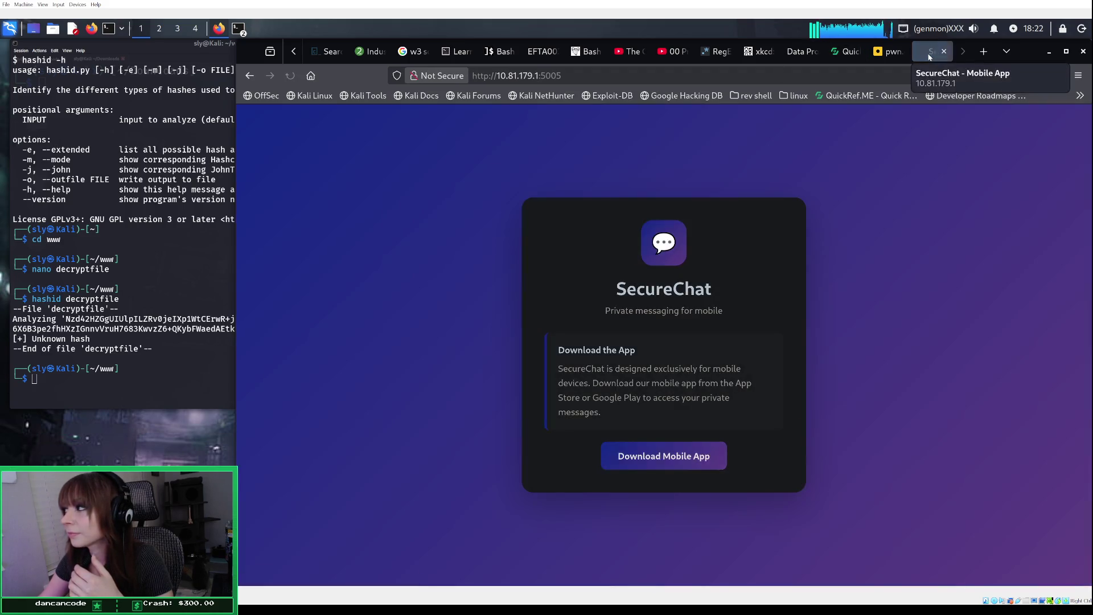
- Move the SecureChat tab left to sit beside the earlier From tab
mouse_move(932, 51)
mouse_down()
mouse_move(457, 32)
mouse_move(398, 59)
mouse_move(331, 63)
mouse_up()
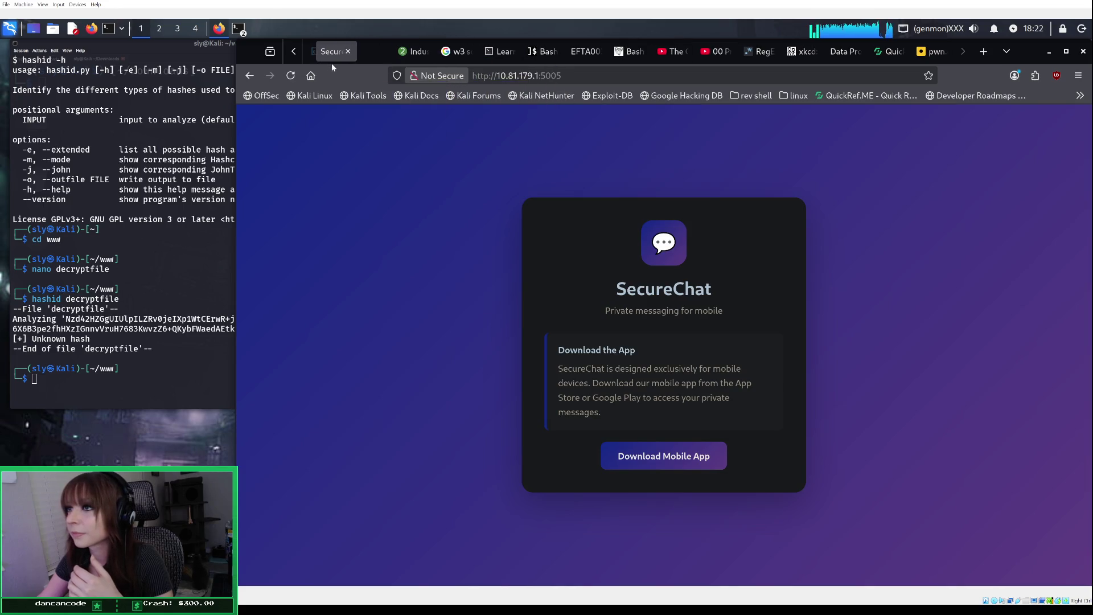
click(294, 52)
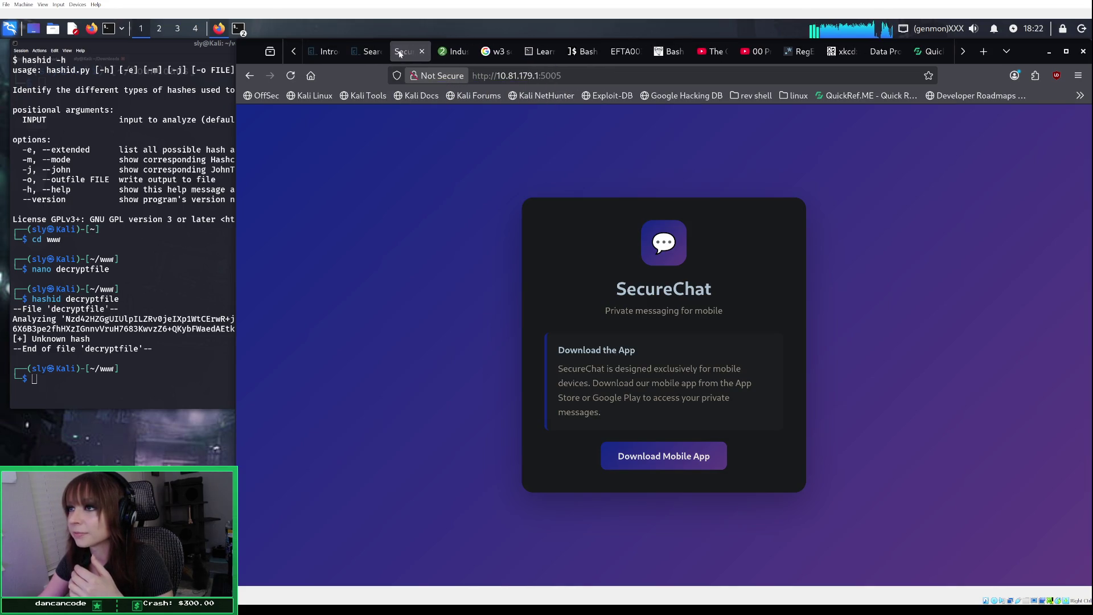
click(294, 53)
click(295, 53)
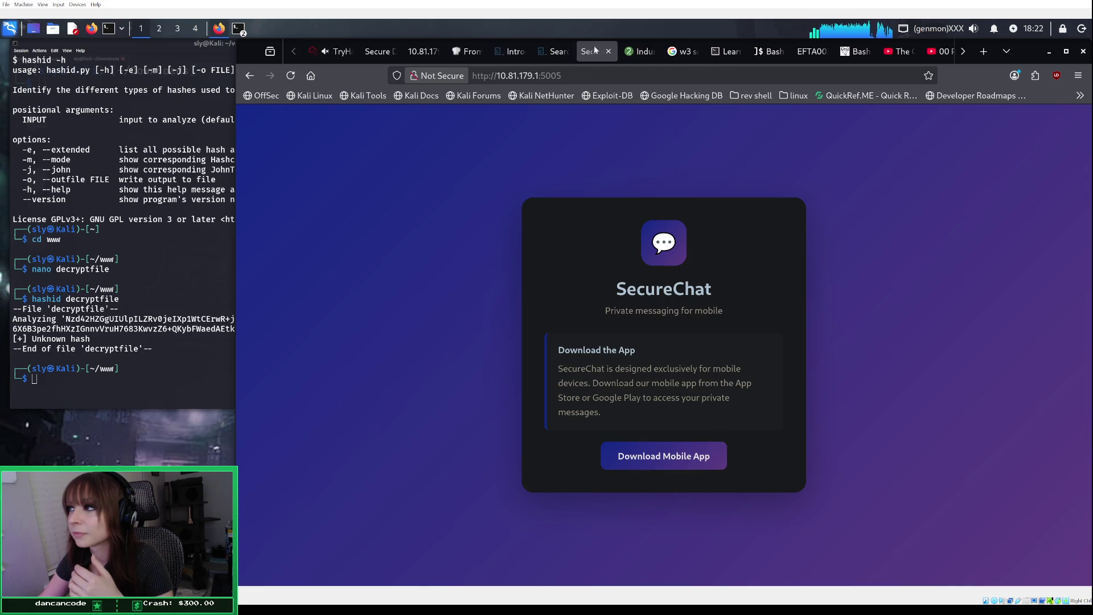
drag(595, 52, 538, 50)
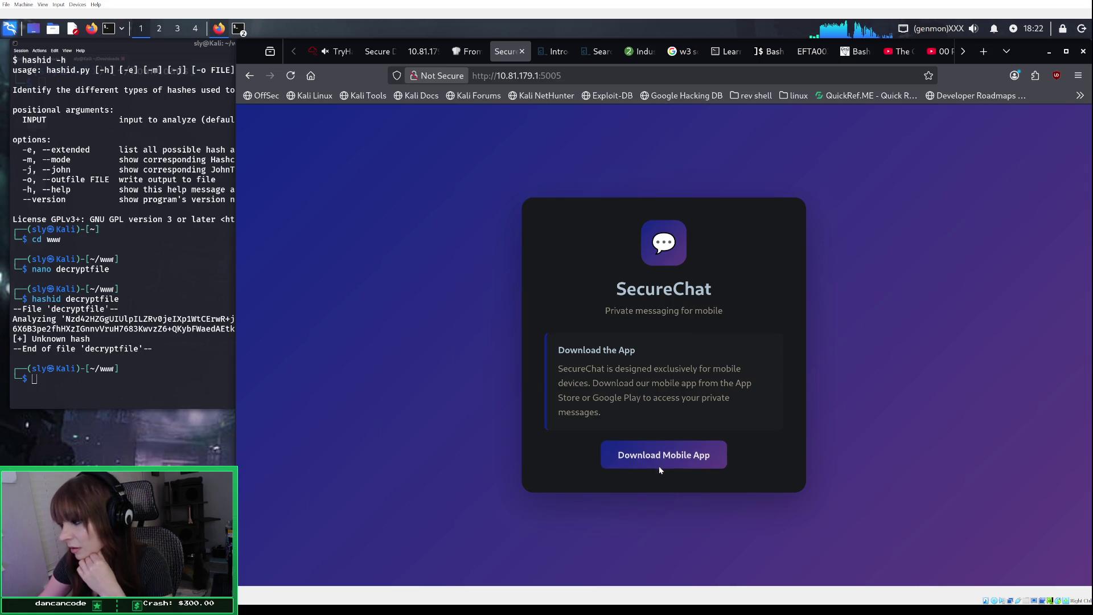
click(1078, 76)
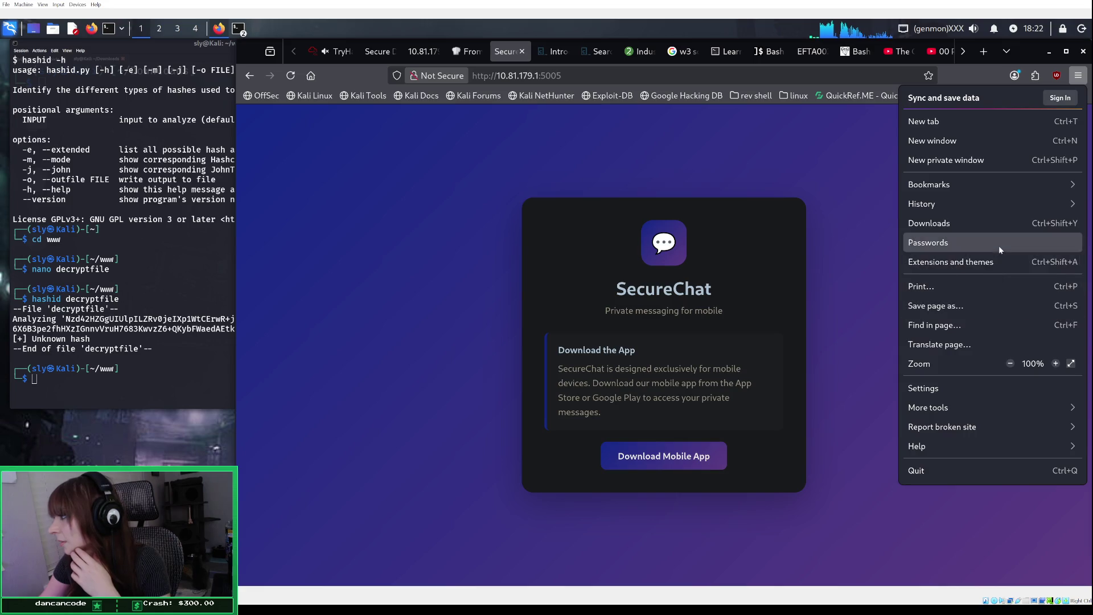
click(963, 414)
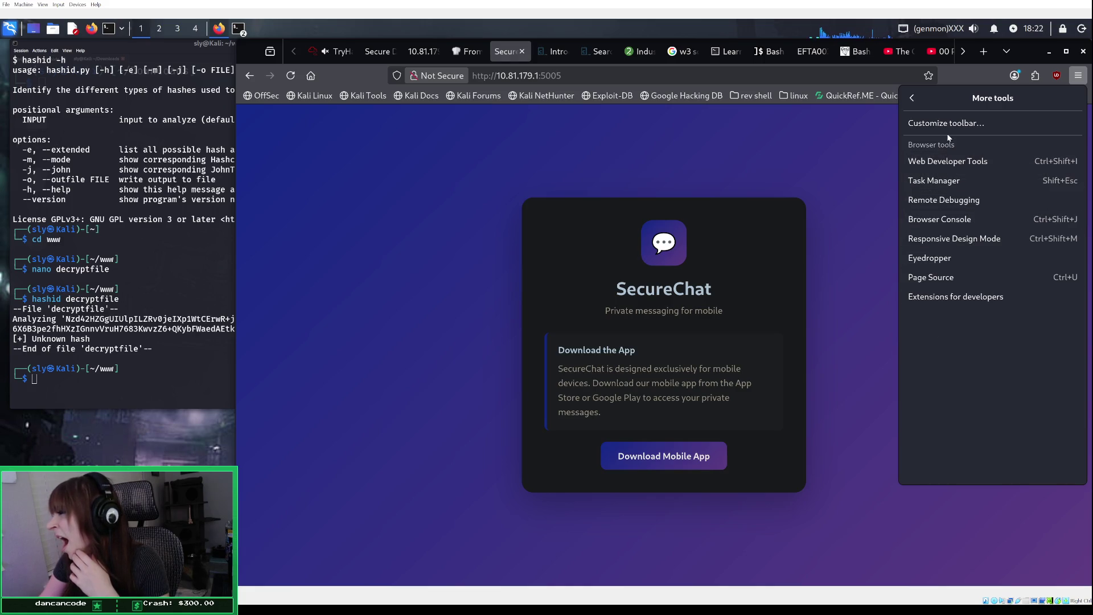
click(926, 296)
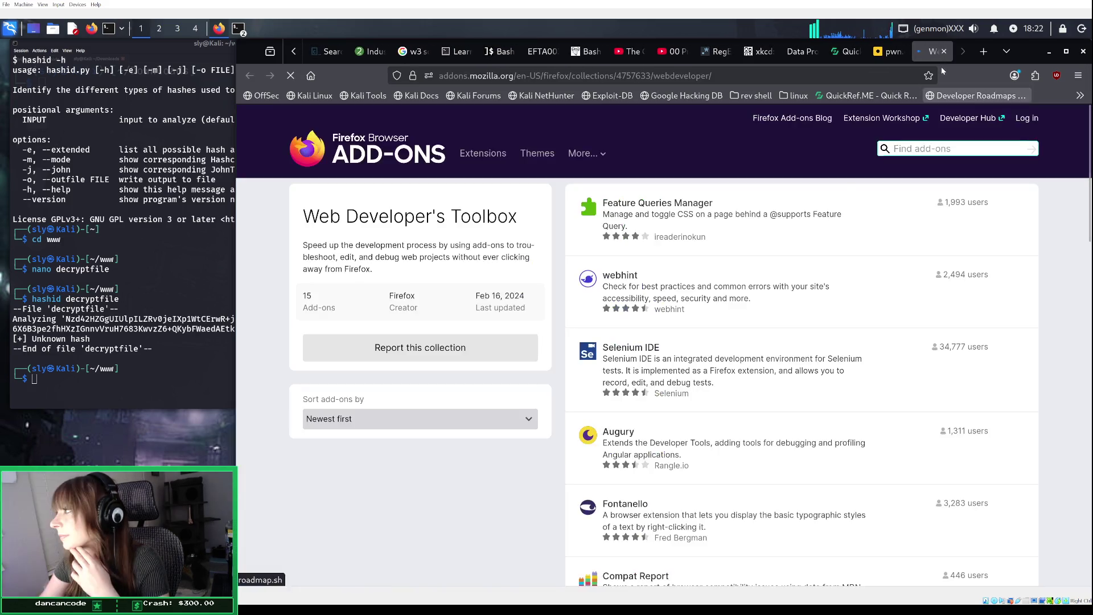
click(944, 52)
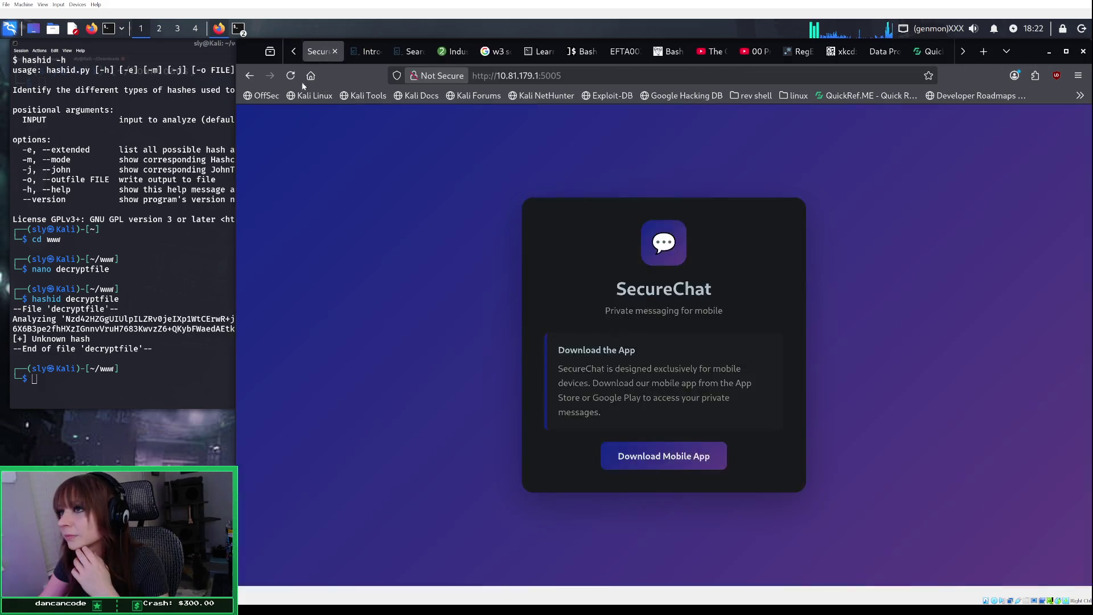
- Close the leftover decrypt.js and CyberChef tabs
click(294, 51)
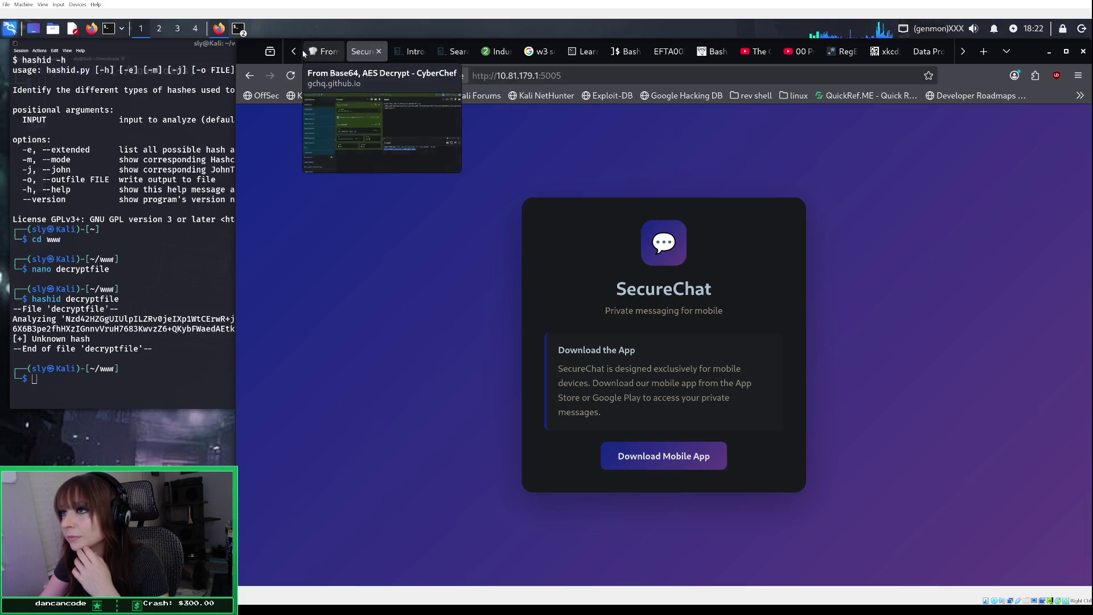
click(294, 51)
click(294, 52)
click(369, 52)
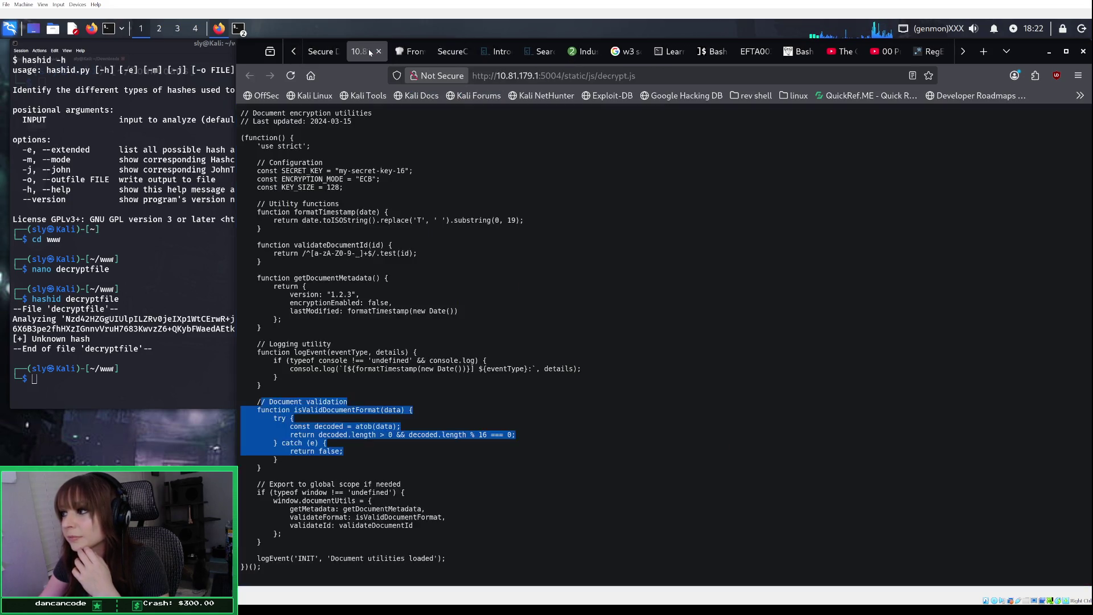
click(379, 51)
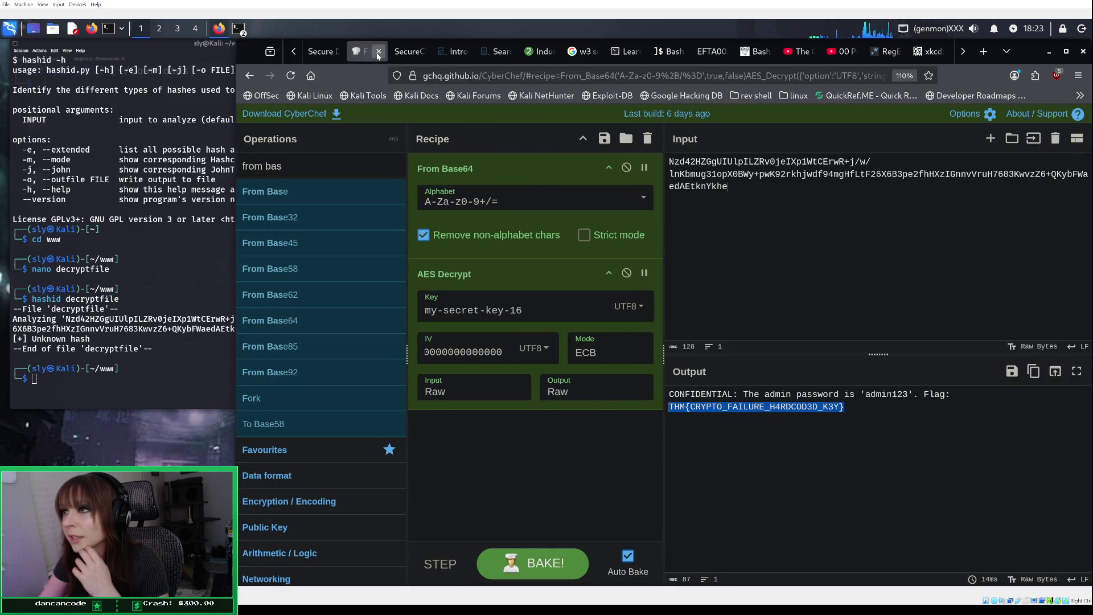
click(379, 52)
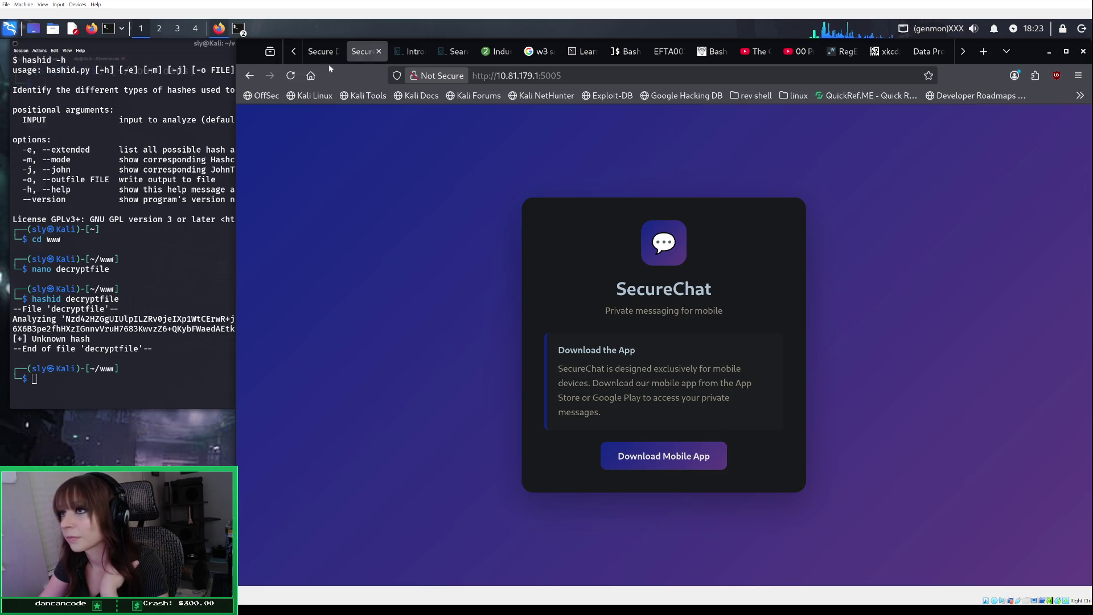
- Reread the challenge on the TryHackMe tab, then switch to and close the Secure Document Viewer tab
click(294, 52)
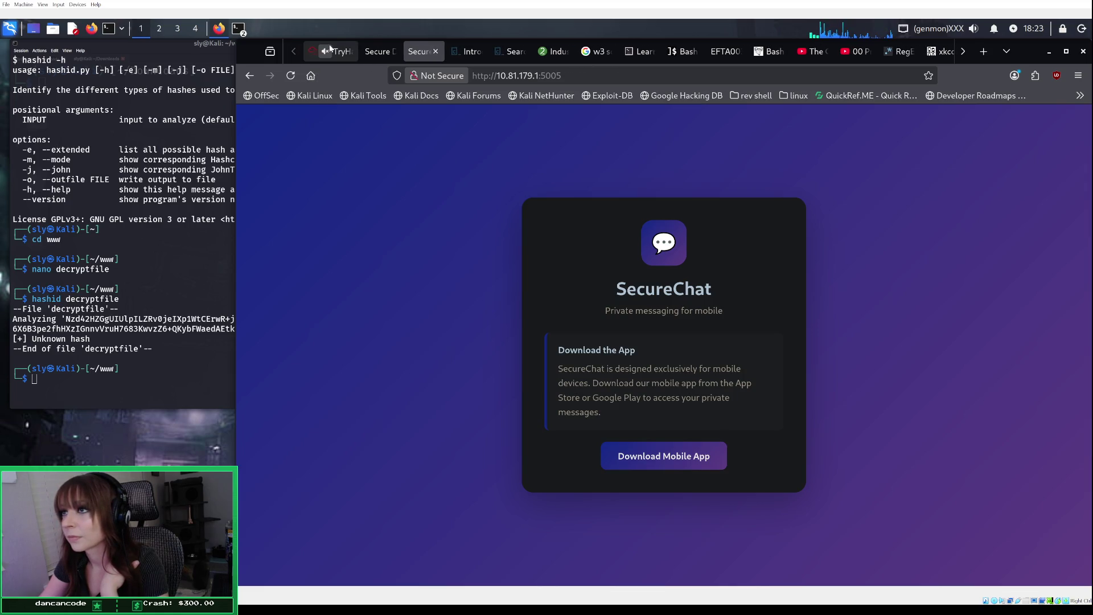
click(340, 50)
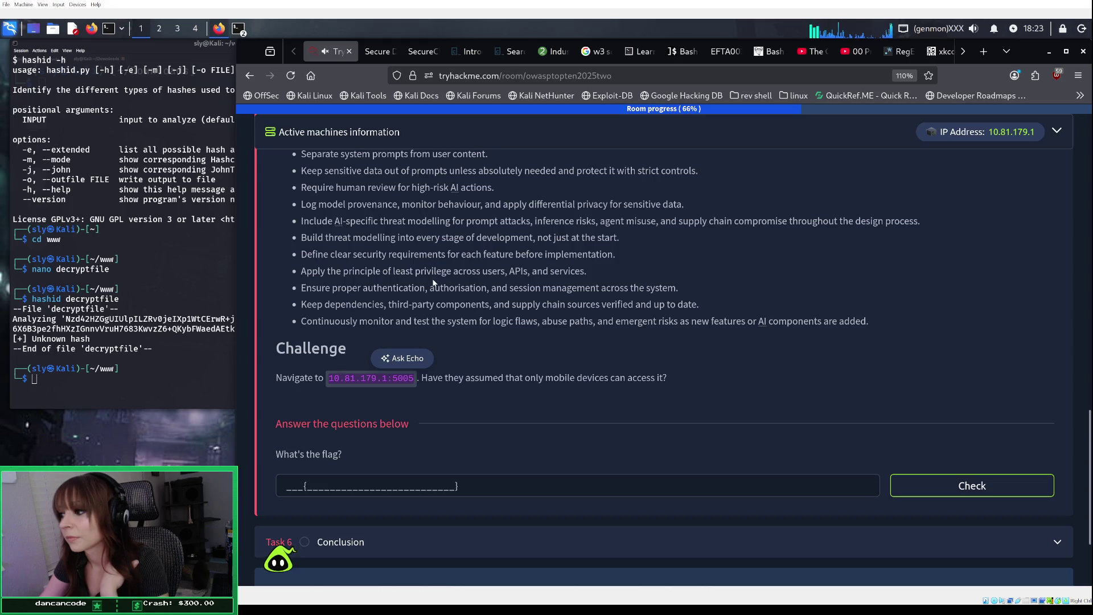
click(392, 53)
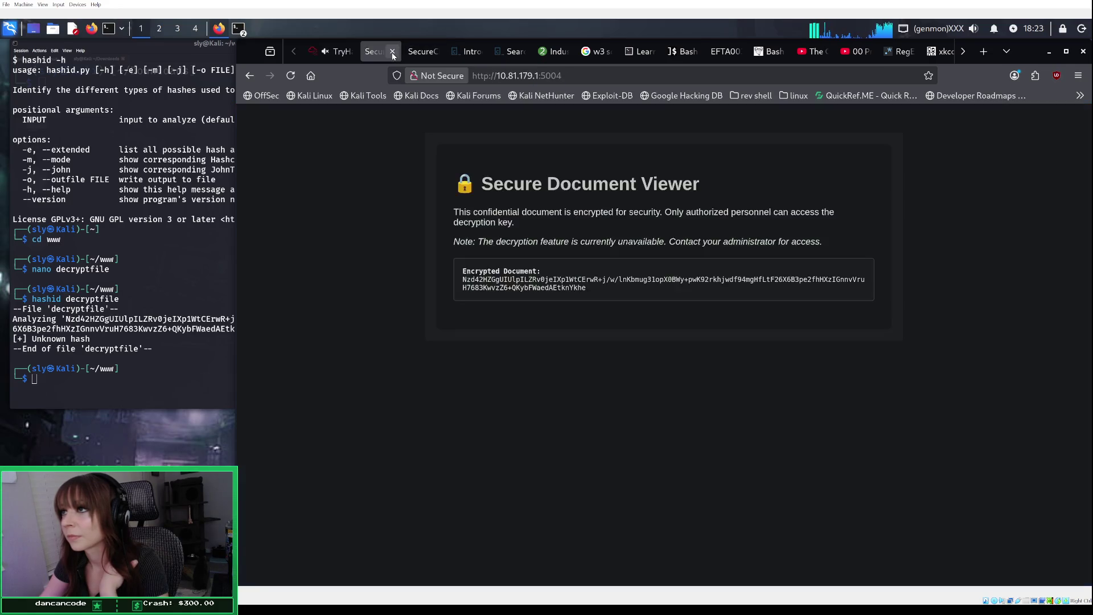
click(393, 53)
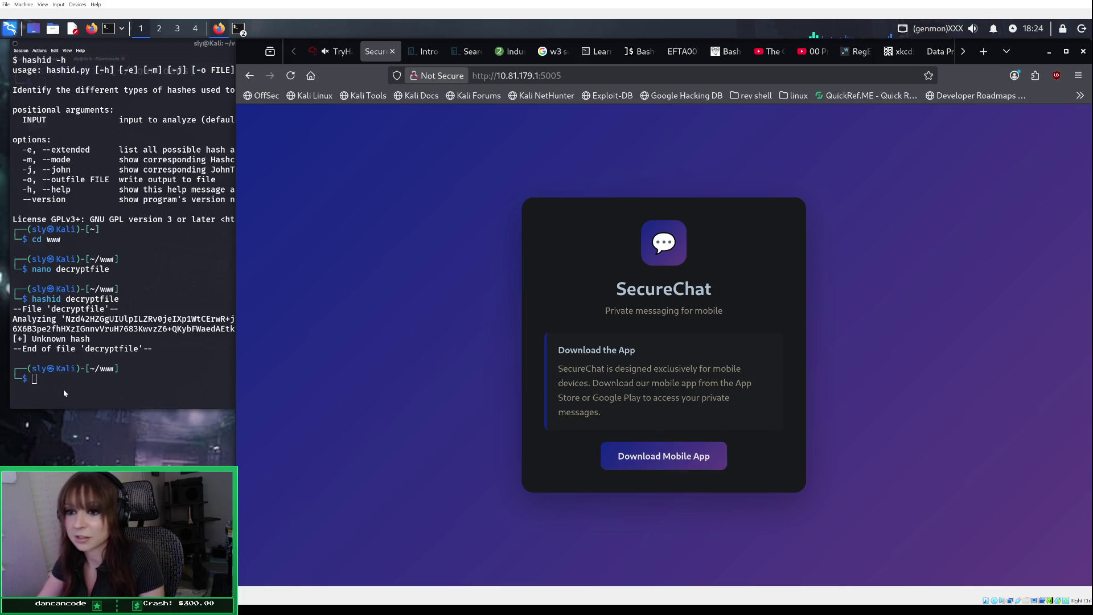
- Bring the Kali terminal window to the front
click(64, 393)
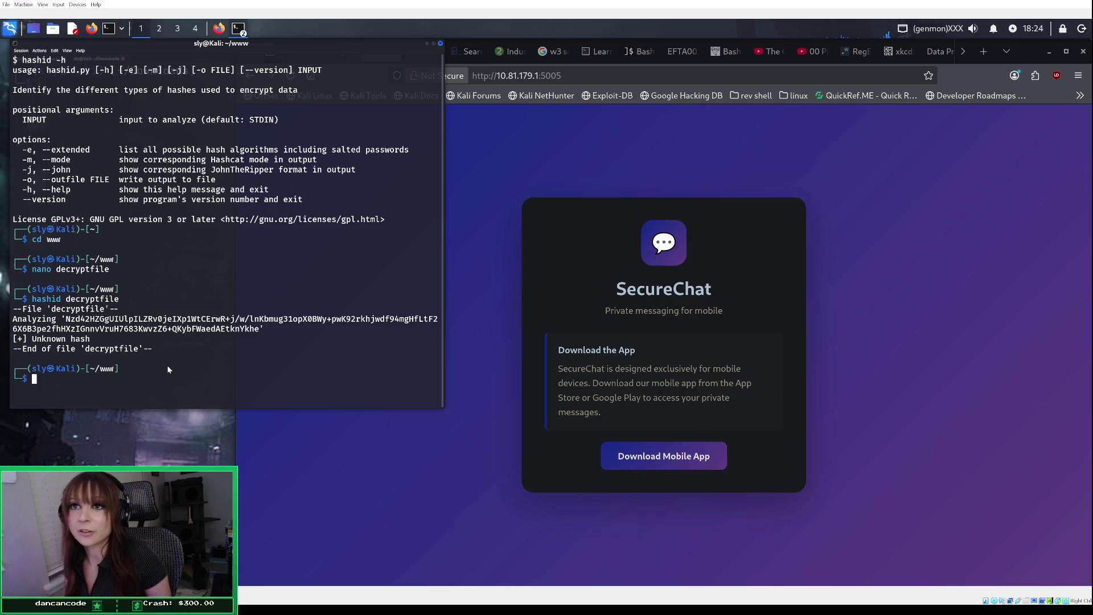
- Enlarge the terminal text and run curl -v 10.81.179.1:5005
key(ctrl+plus)
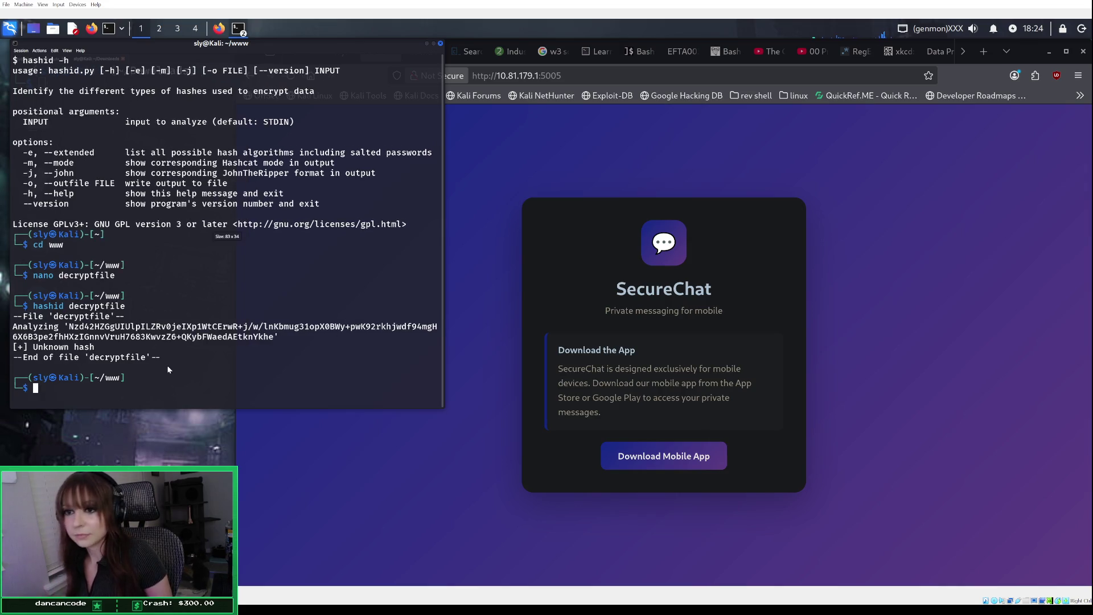
key(ctrl+plus)
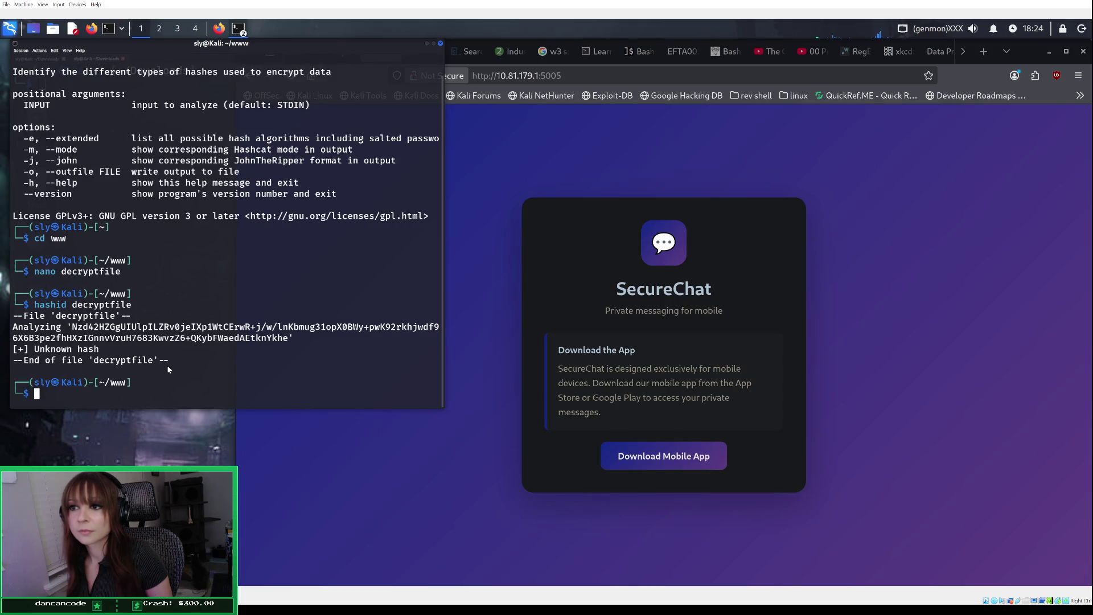
text(curl)
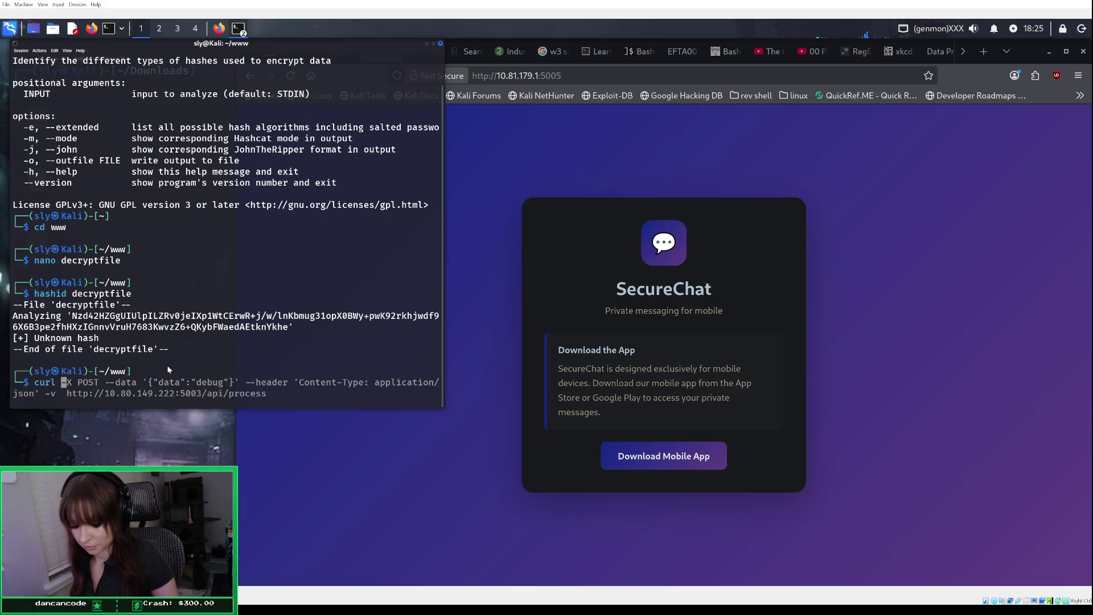
key(ctrl+v)
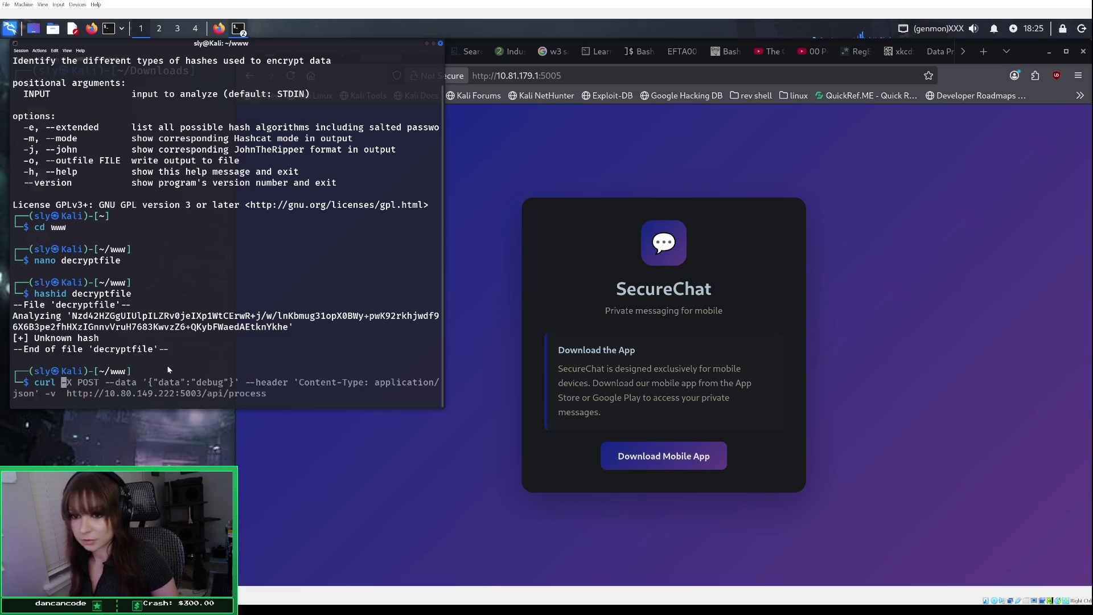
text(10.81.179.1:5005)
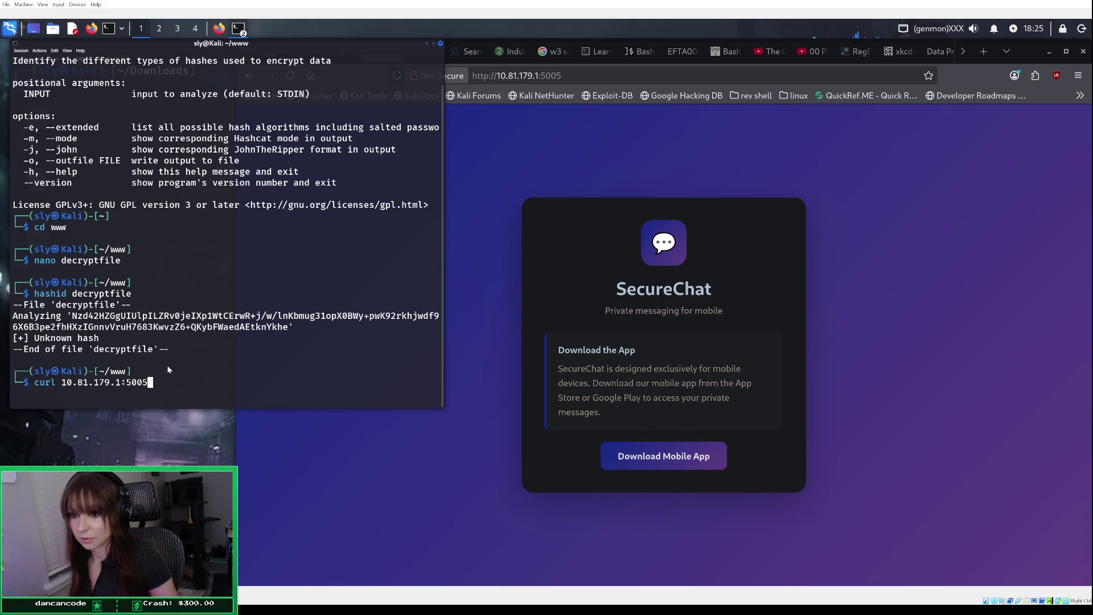
key(Left)
key(Left)
key(Left)
text(-v)
key(Return)
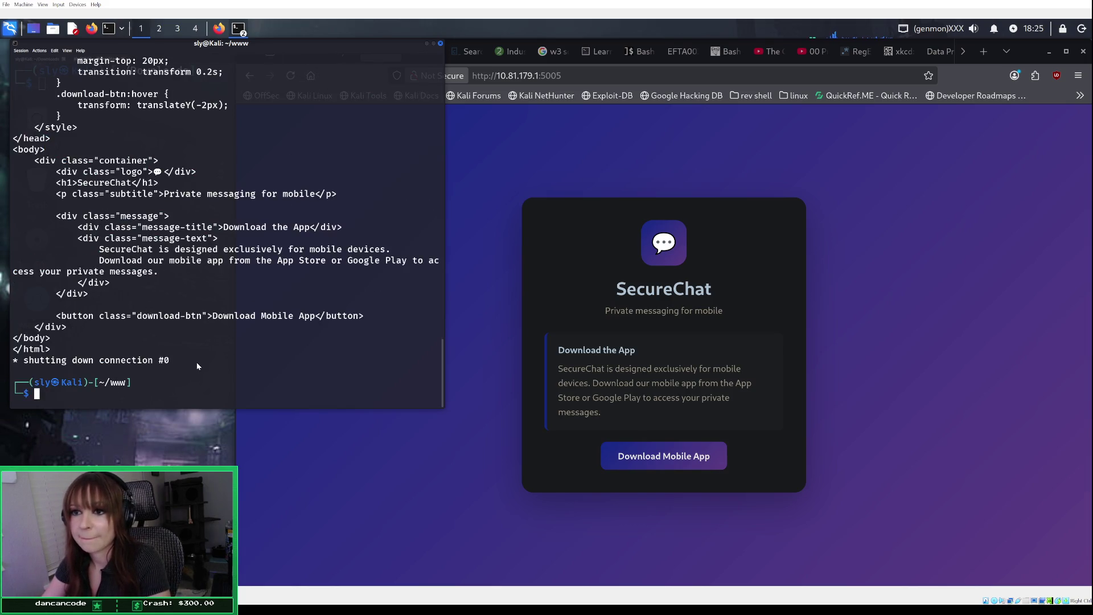
- Copy the default User-Agent value curl/8.17.0 from the verbose request headers
scroll(197, 362, up, 8)
scroll(197, 366, up, 12)
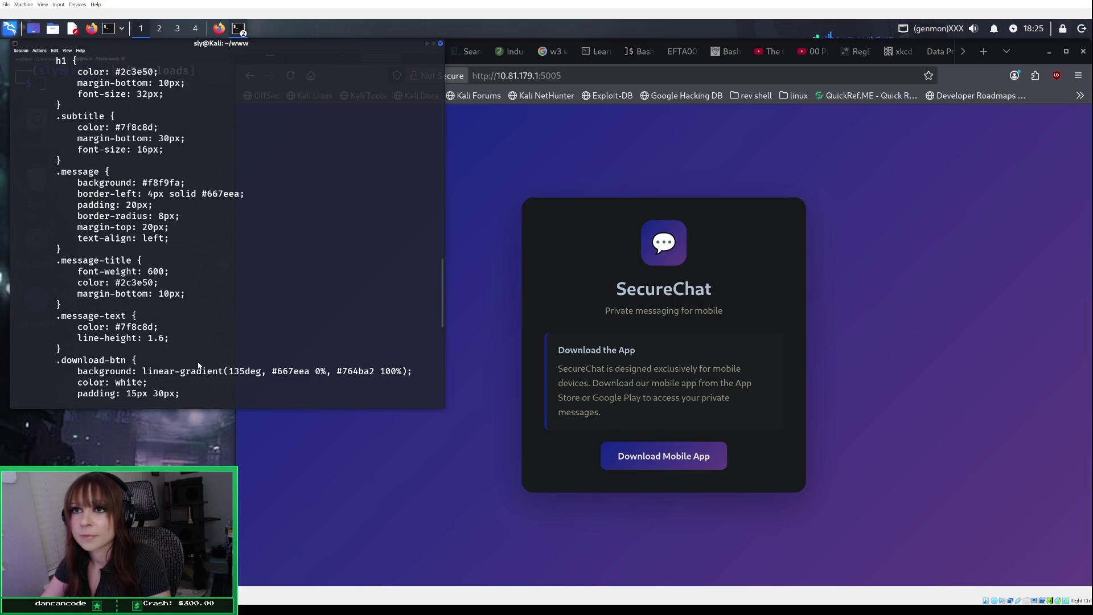
scroll(198, 365, up, 5)
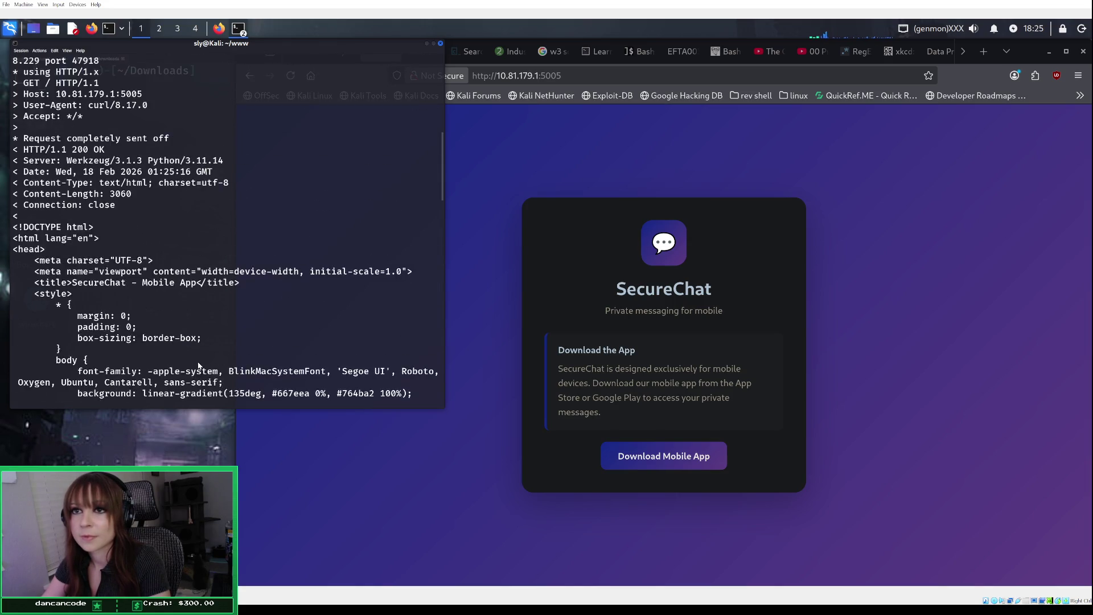
scroll(199, 365, down, 4)
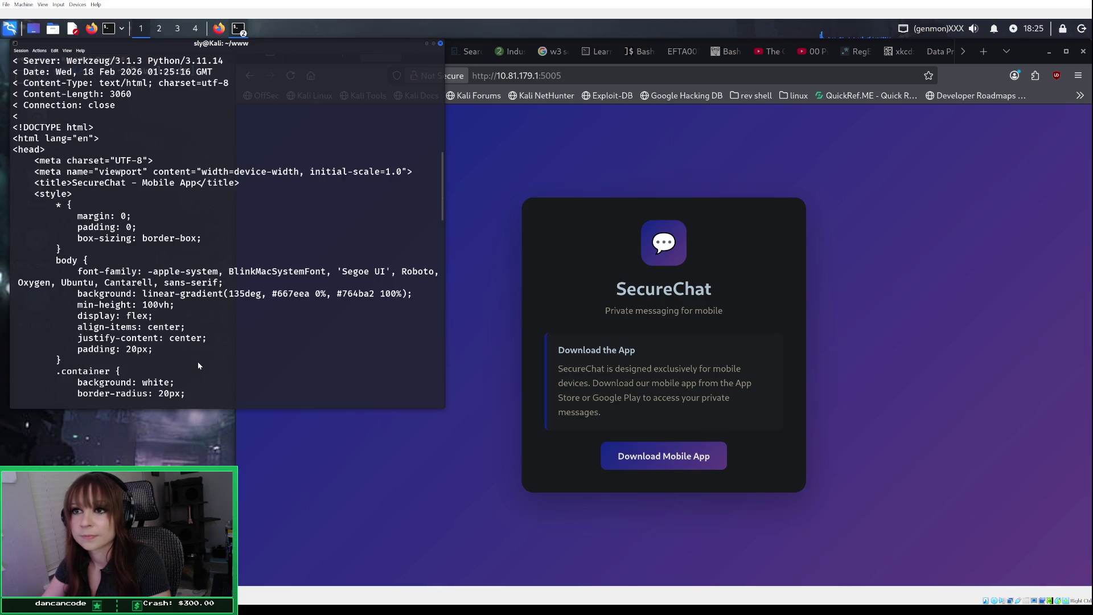
scroll(198, 365, up, 7)
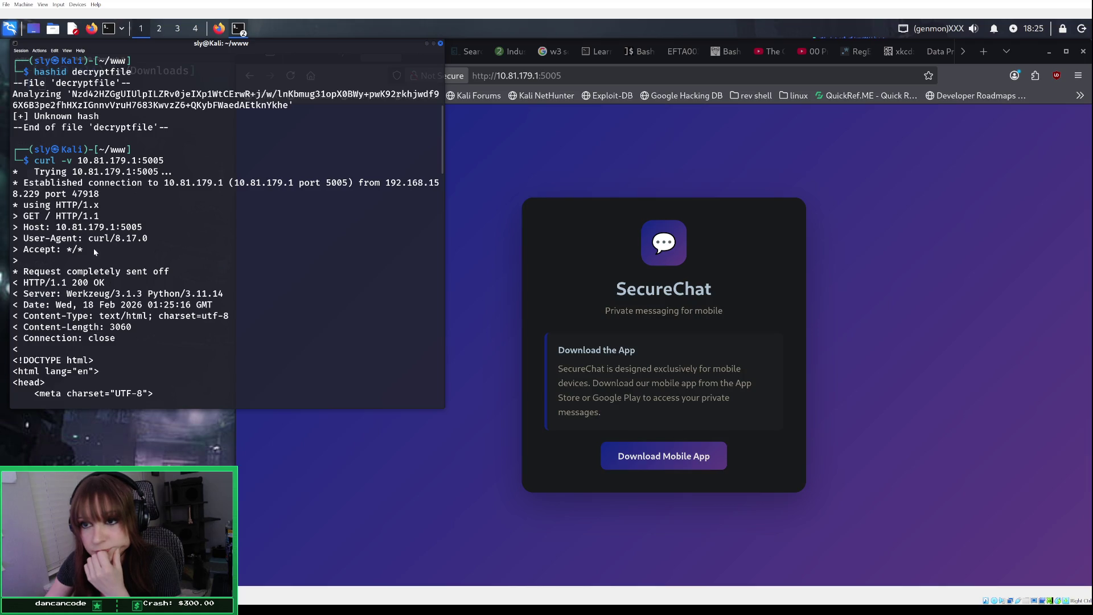
drag(88, 240, 149, 241)
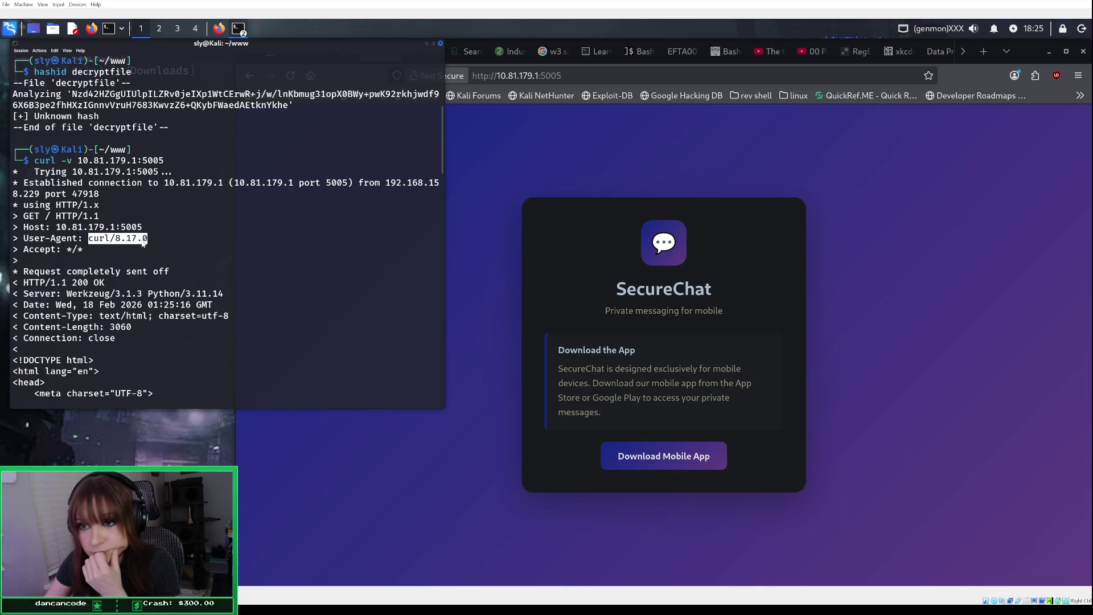
right_click(143, 242)
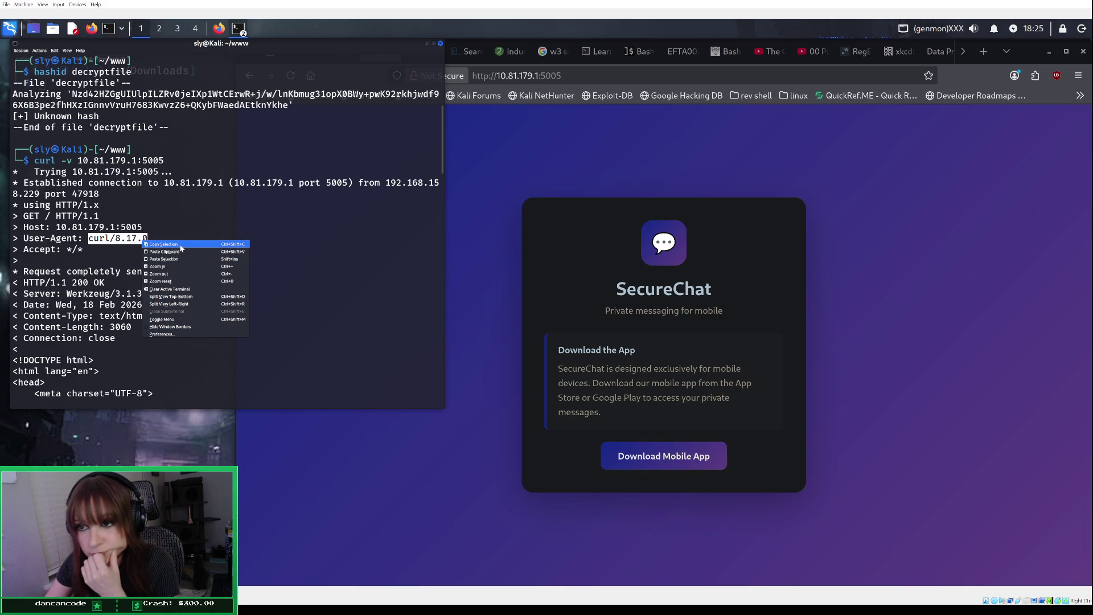
click(181, 245)
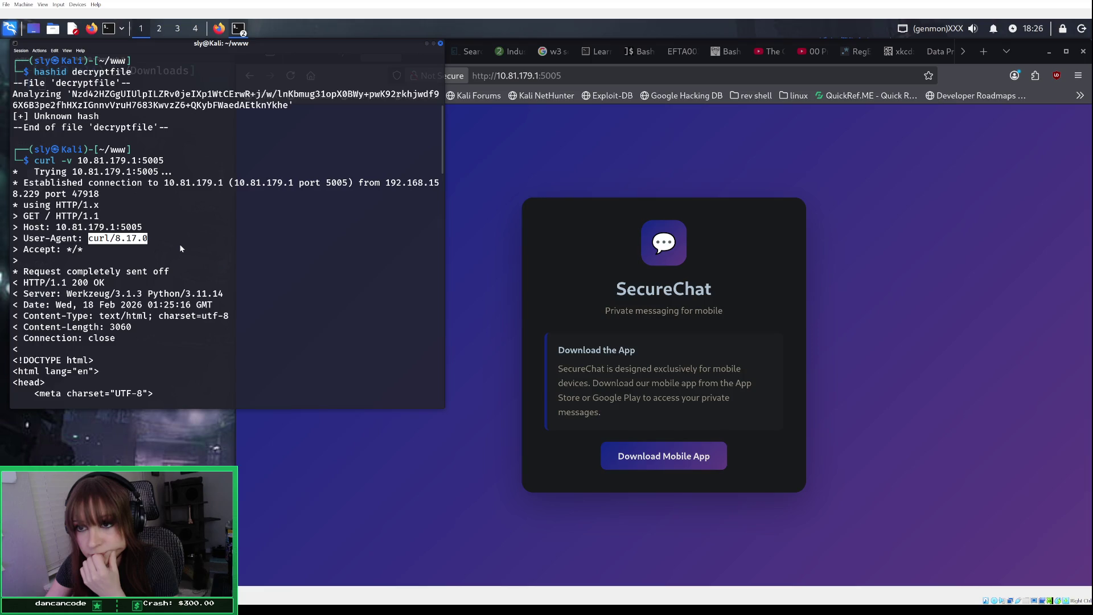
scroll(180, 246, down, 1)
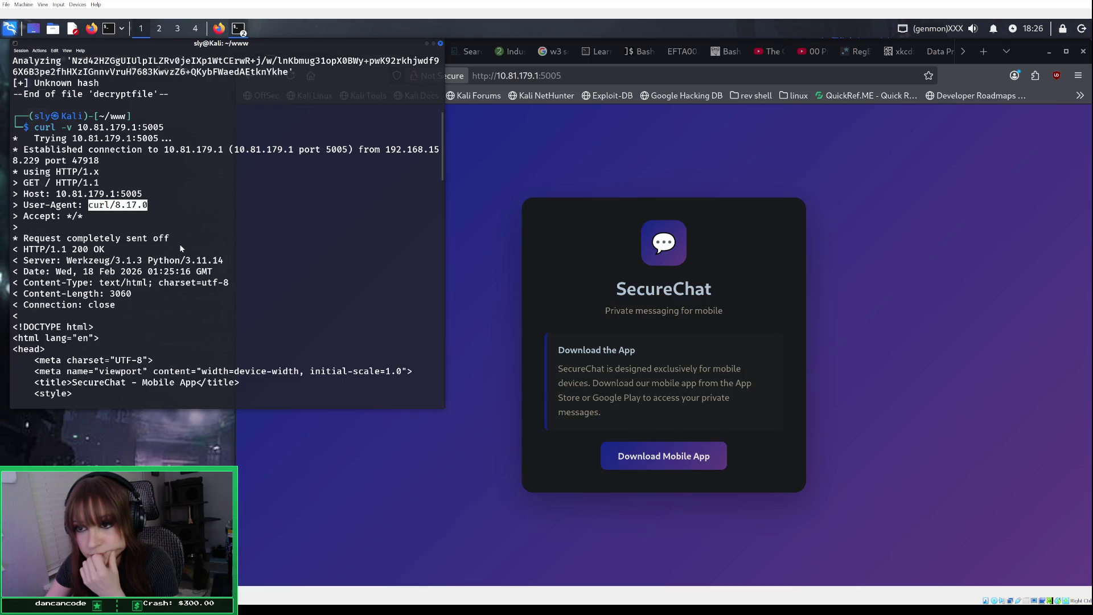
scroll(180, 246, down, 5)
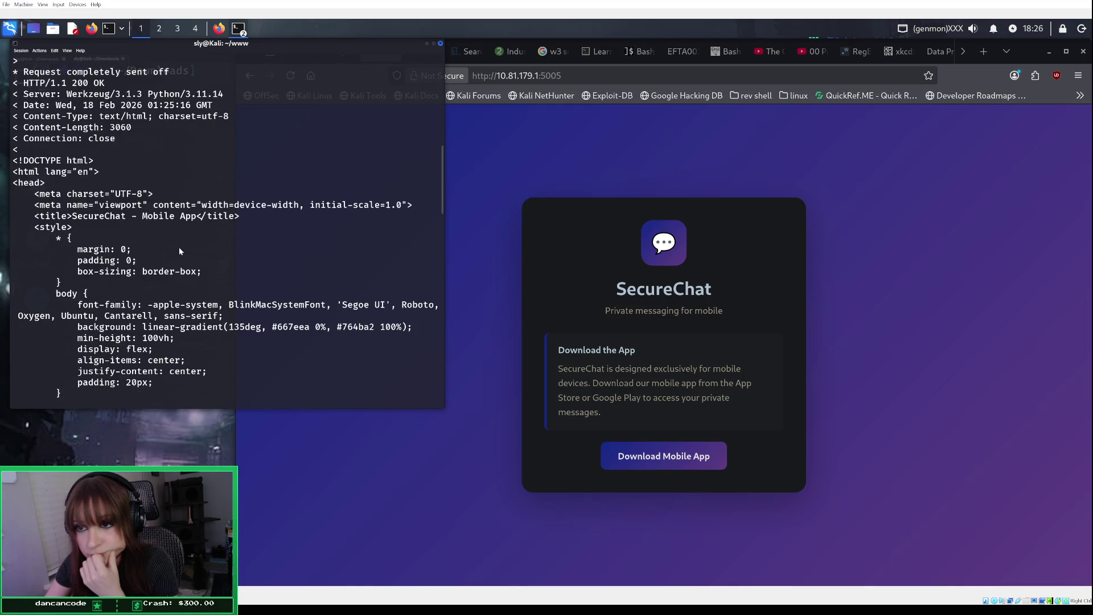
scroll(177, 256, down, 10)
scroll(177, 260, down, 8)
scroll(178, 260, down, 9)
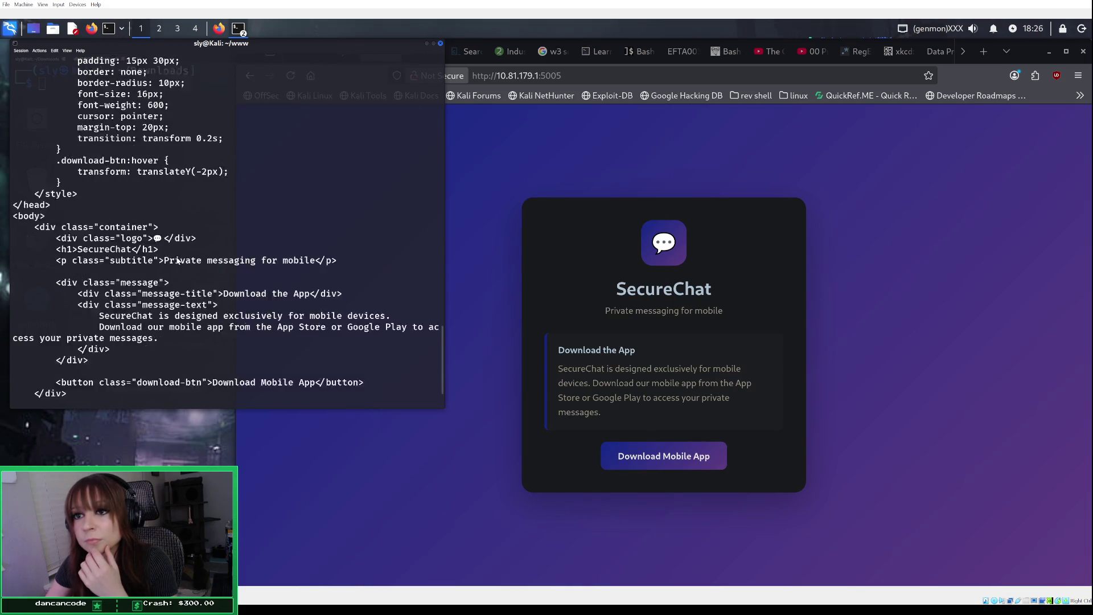
scroll(178, 260, down, 2)
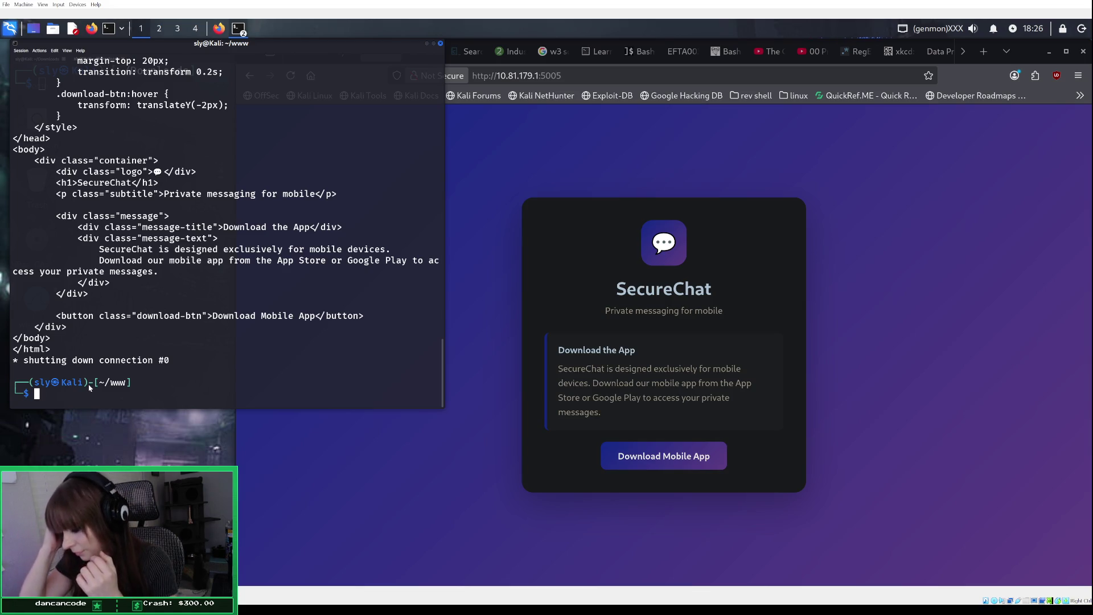
- Run curl cht.sh/curl and read its examples, including --header and --user
text(curl)
key(BackSpace)
key(BackSpace)
key(BackSpace)
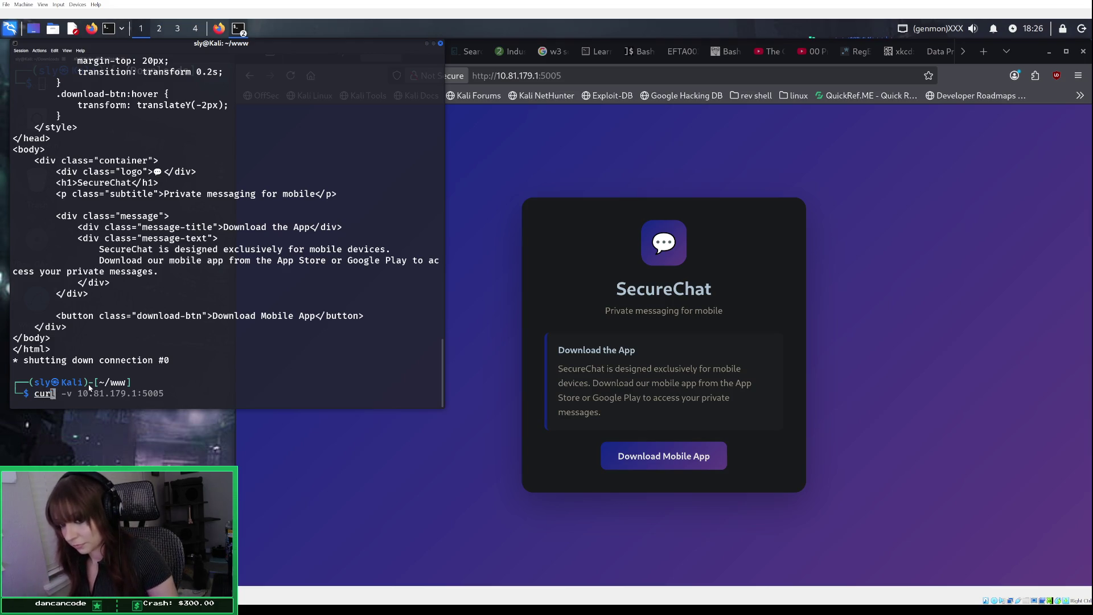
text(curl )
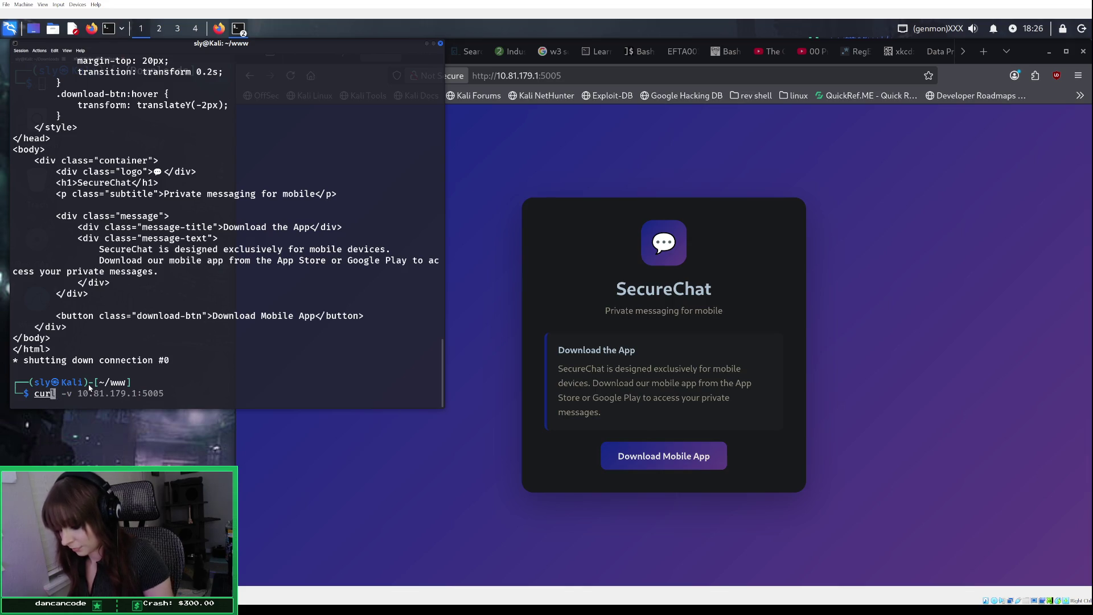
text(ch)
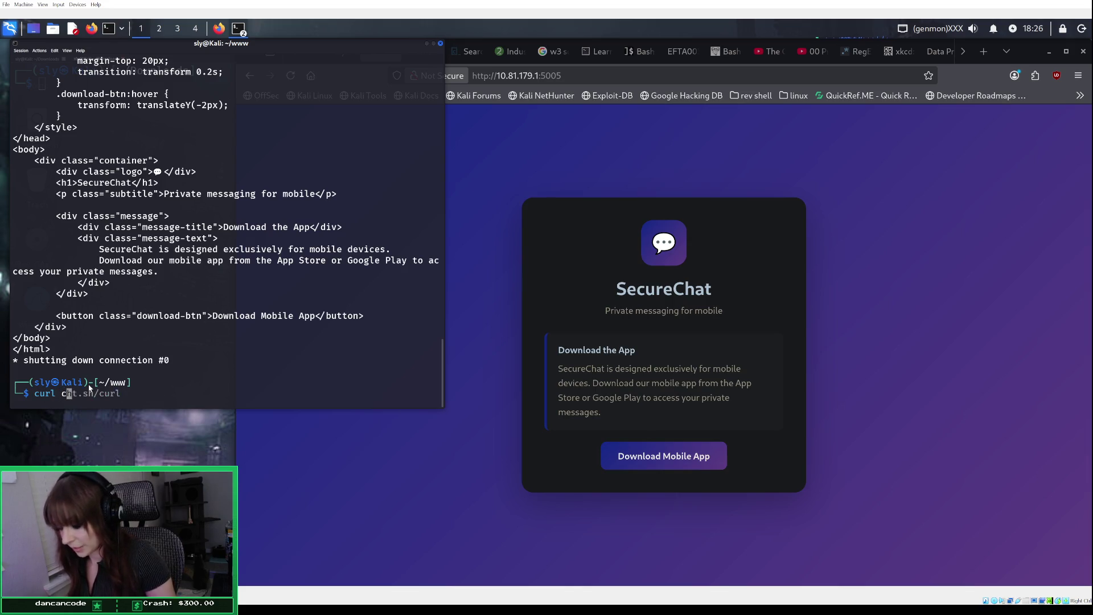
key(Right)
key(Return)
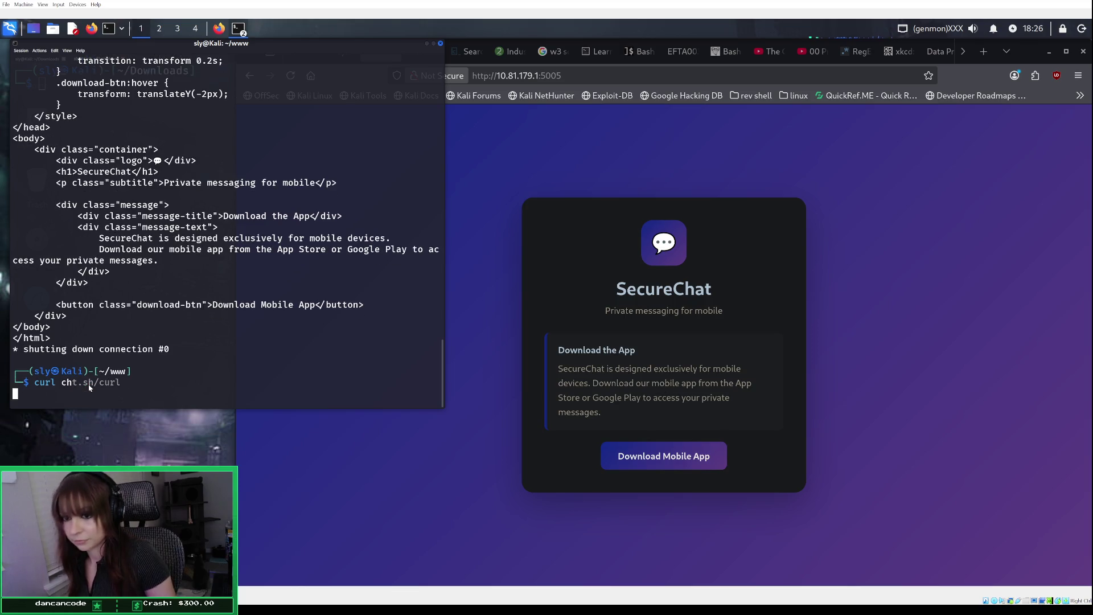
text(/)
key(BackSpace)
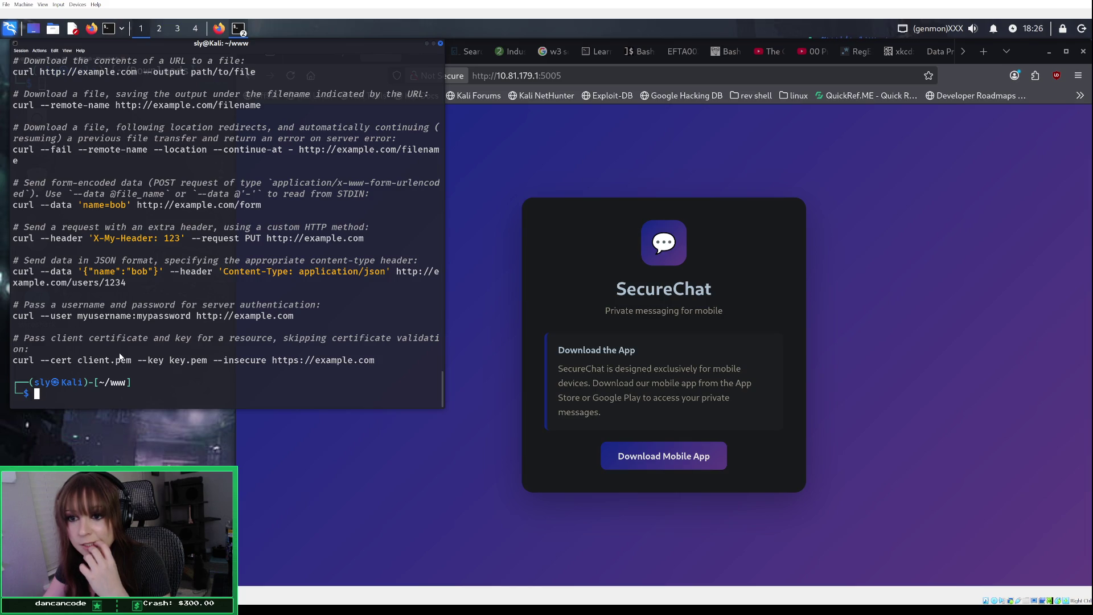
scroll(119, 357, up, 1)
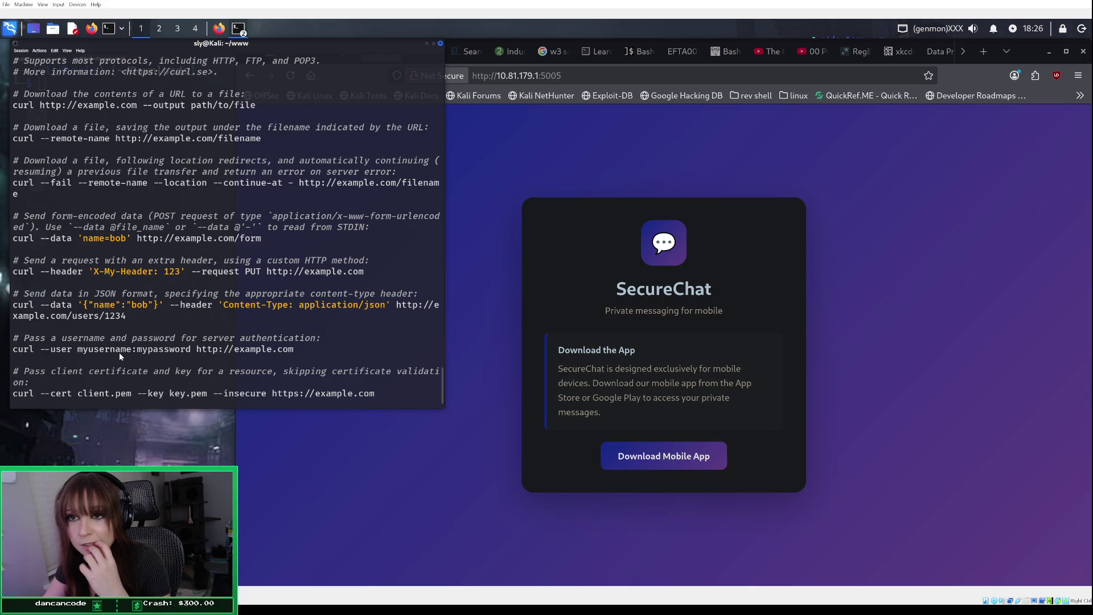
scroll(120, 357, up, 2)
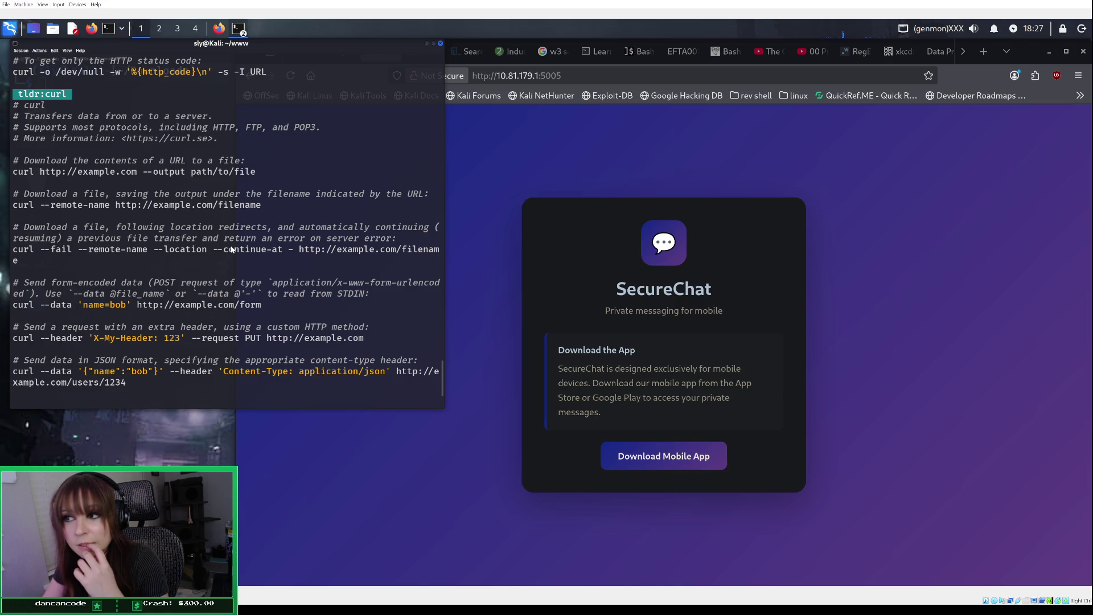
scroll(231, 248, down, 1)
scroll(232, 249, down, 2)
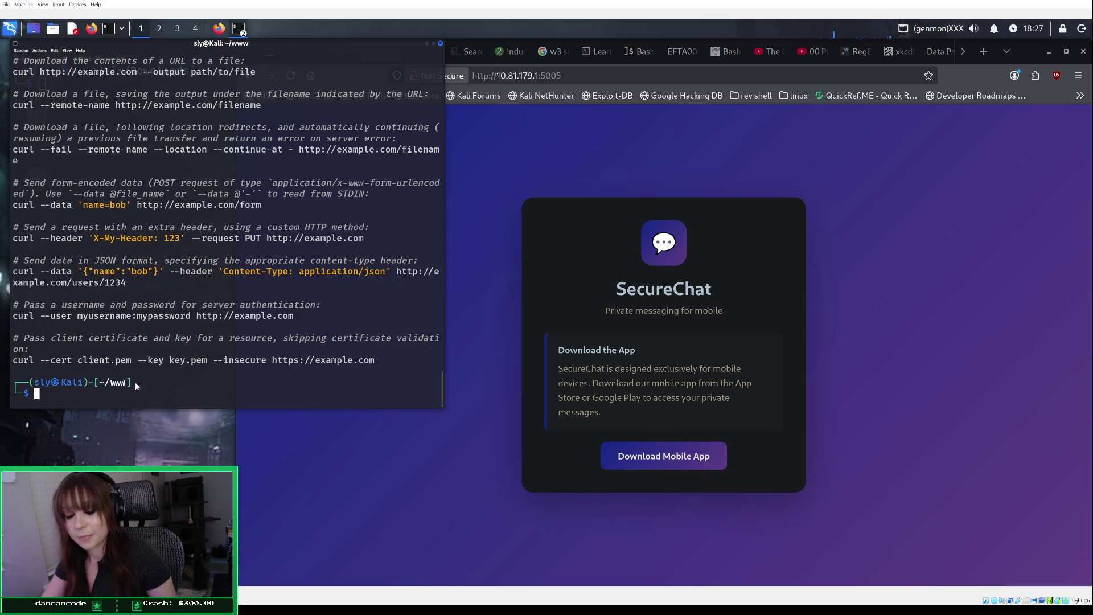
- Run man curl and search /user-agent, landing on the superagent/1.0 config example
text(curl -)
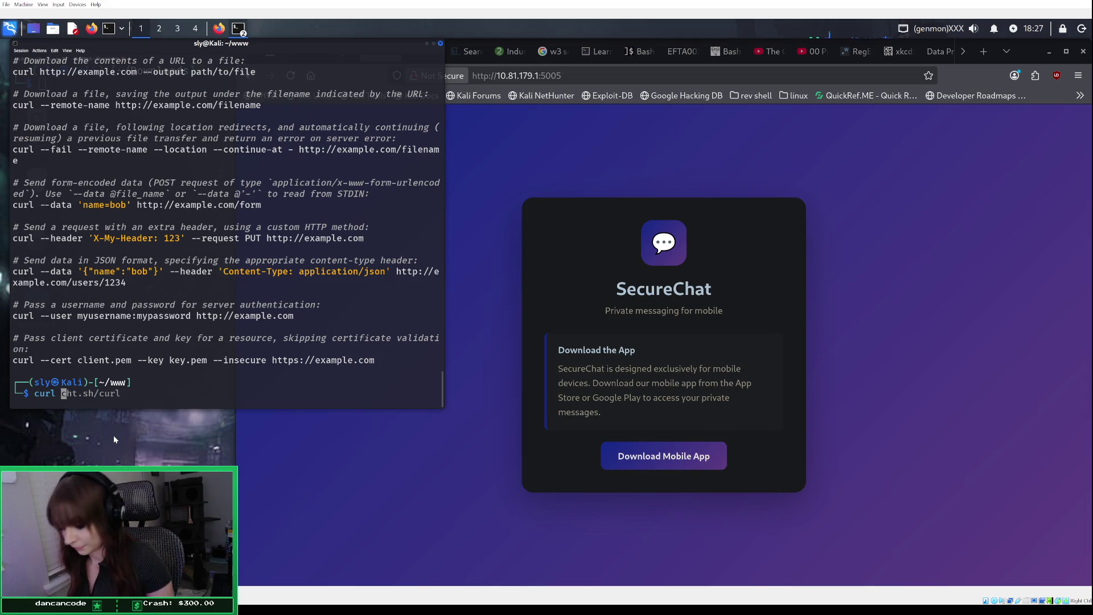
key(BackSpace)
key(BackSpace)
key(BackSpace)
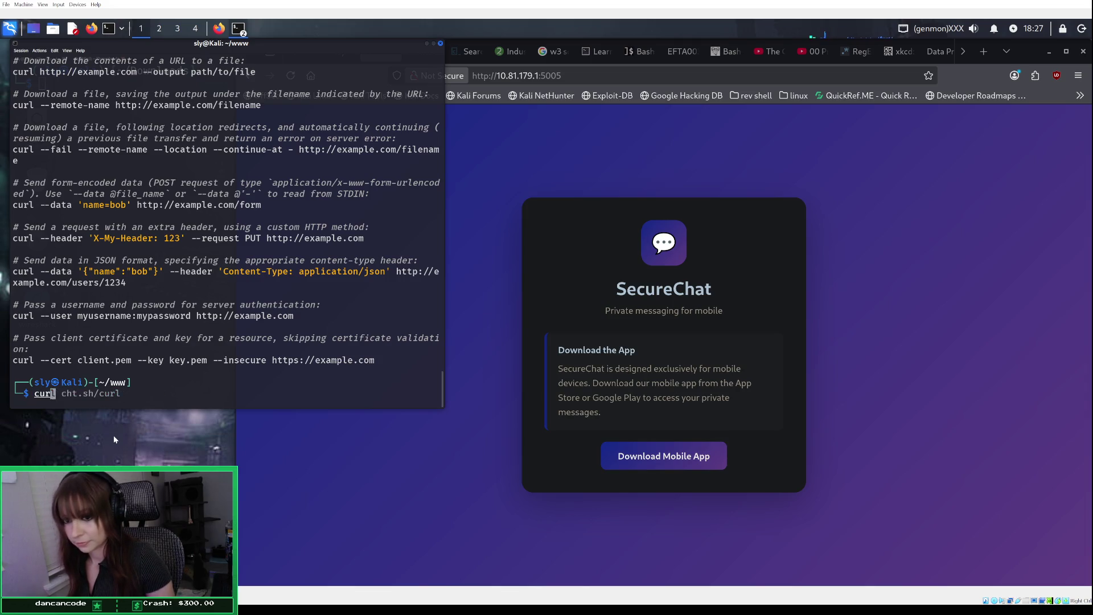
text(man curl)
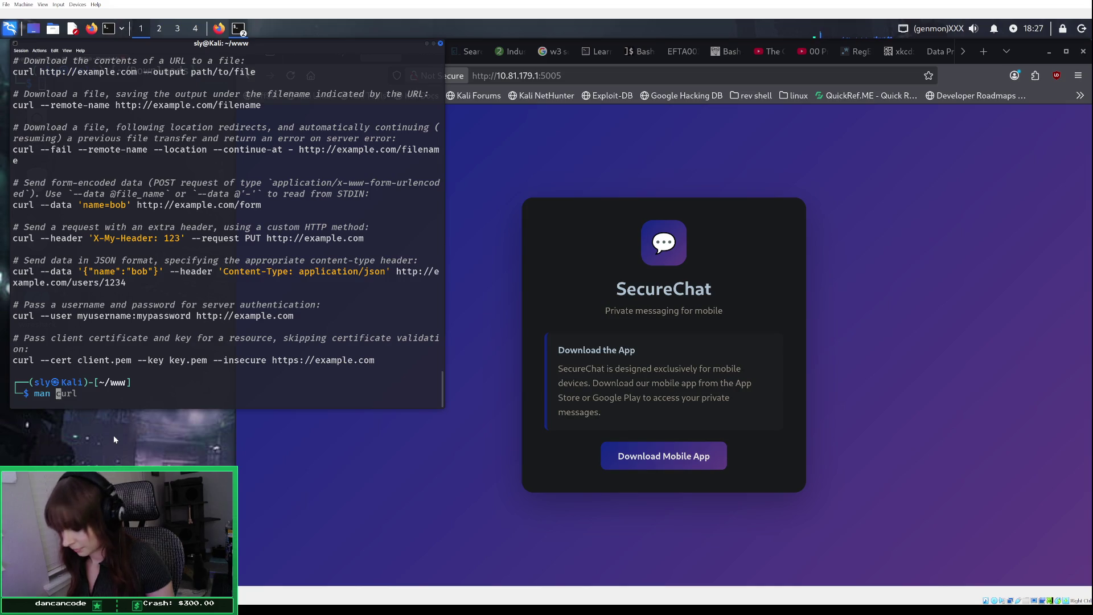
key(Return)
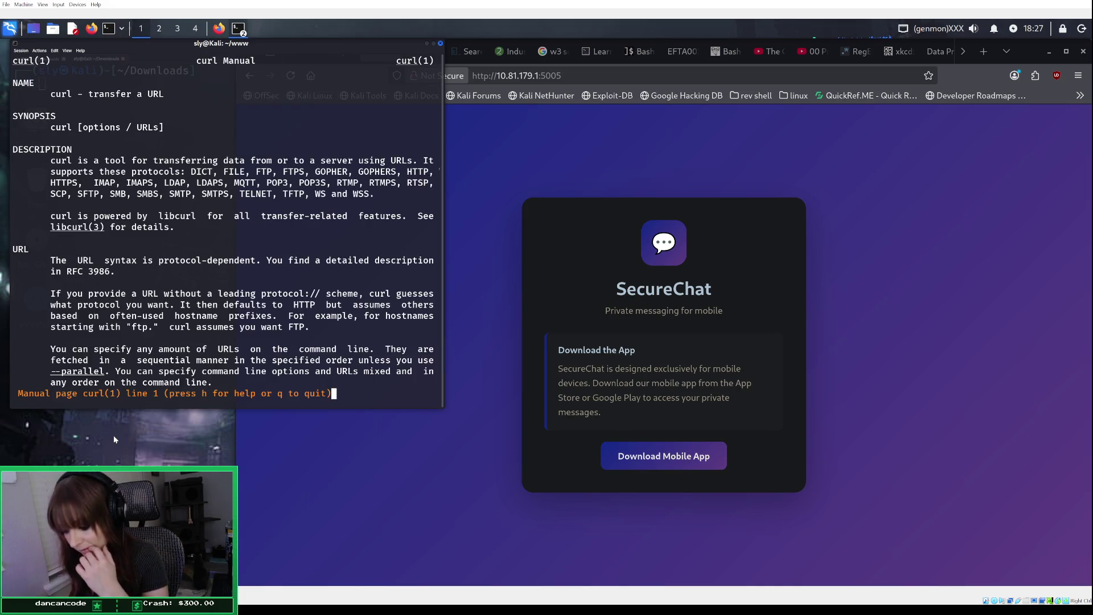
text(/)
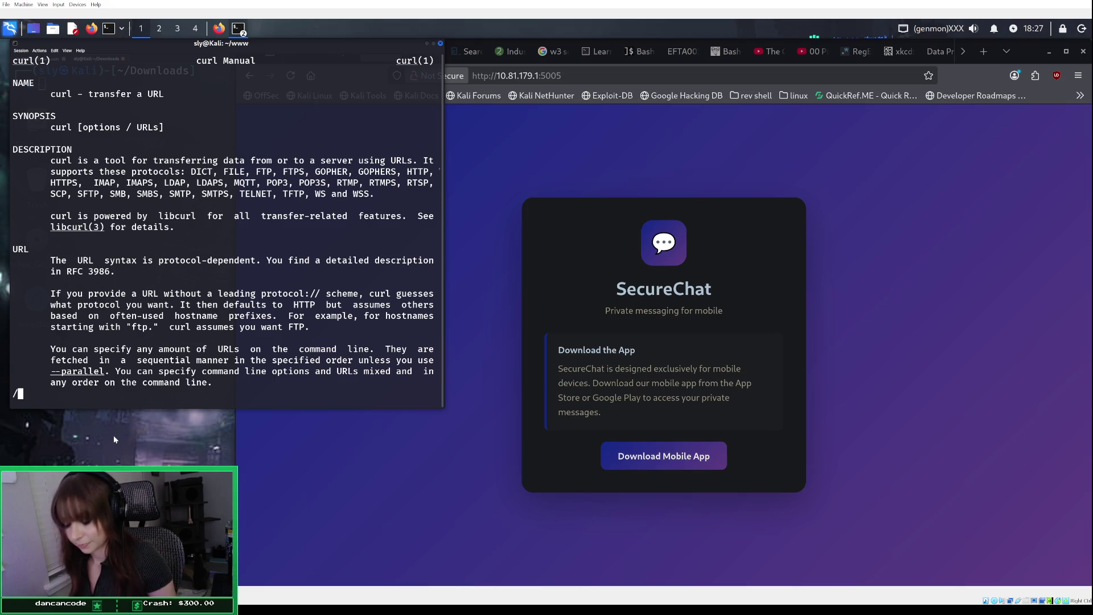
text(user)
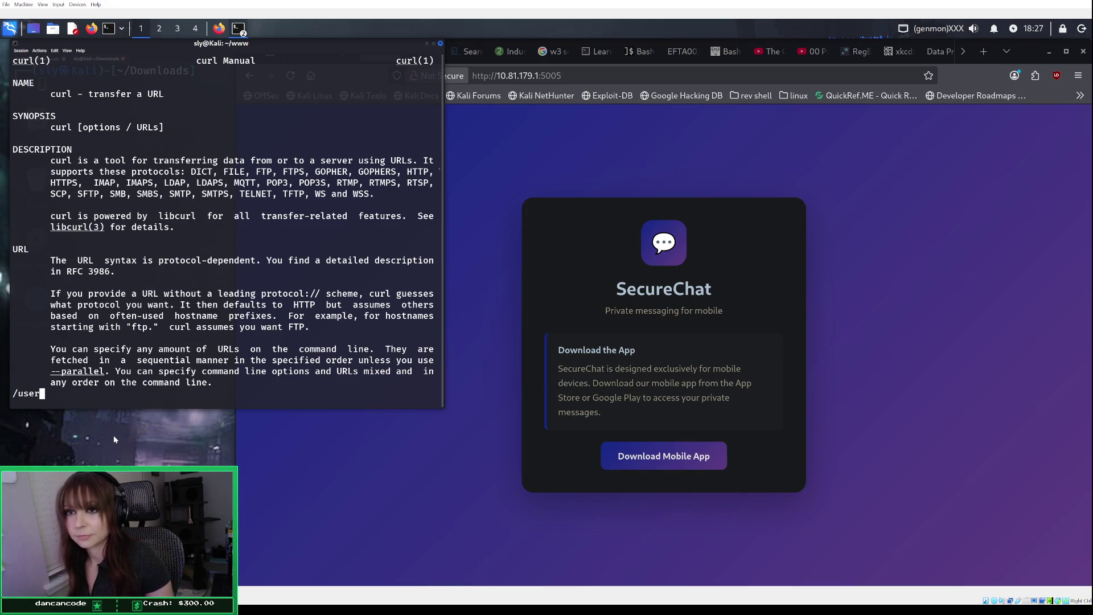
text(-agent)
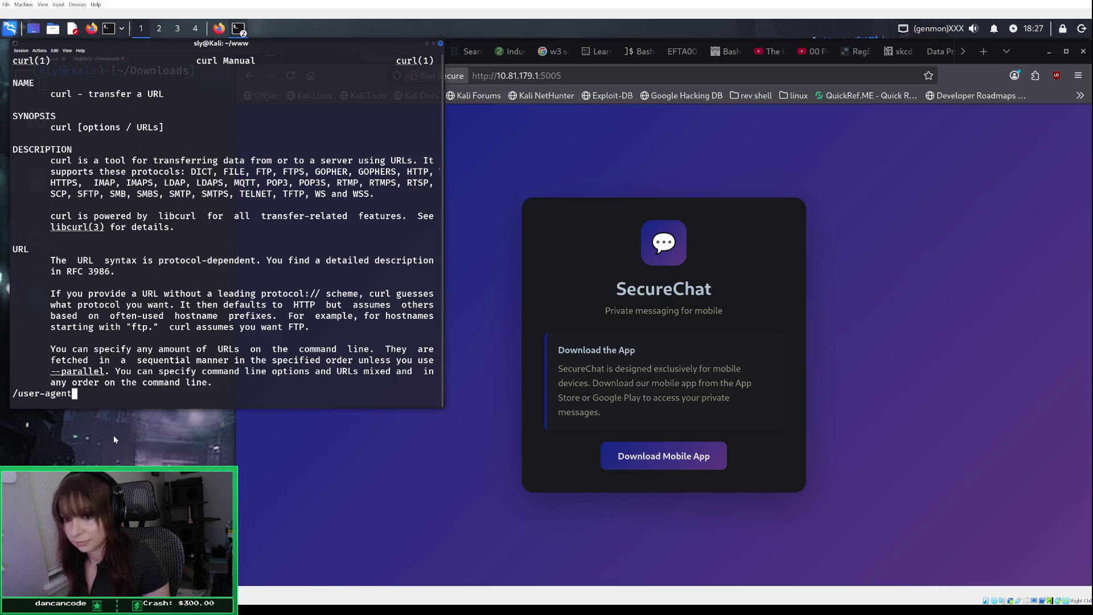
key(Return)
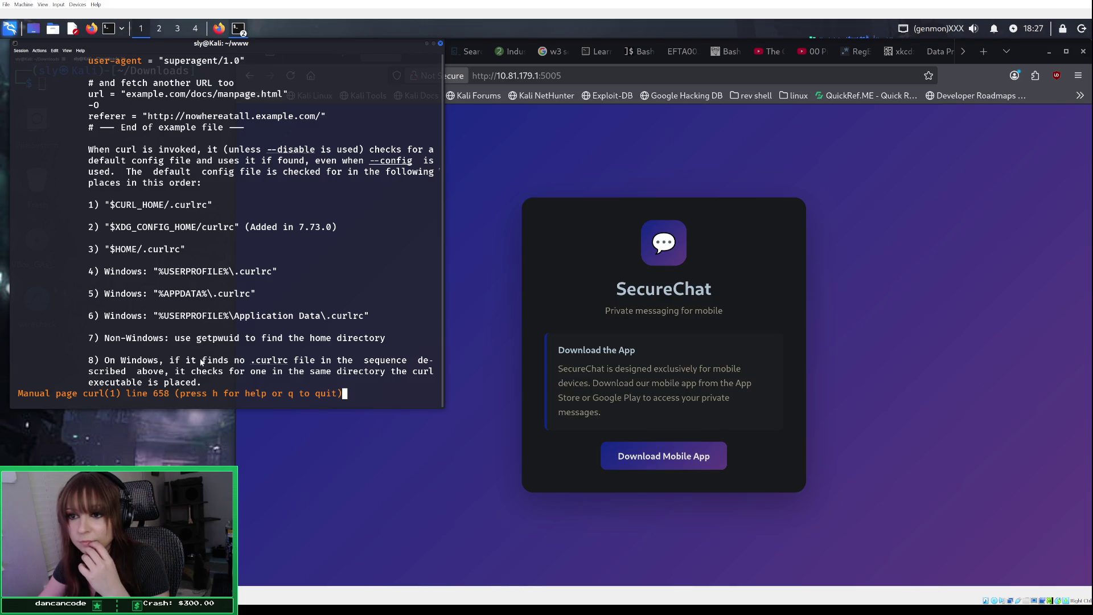
- Scroll the curl manual past --form and --ftp to the -H example with User-Agent: yes-please/2000
scroll(201, 362, up, 1)
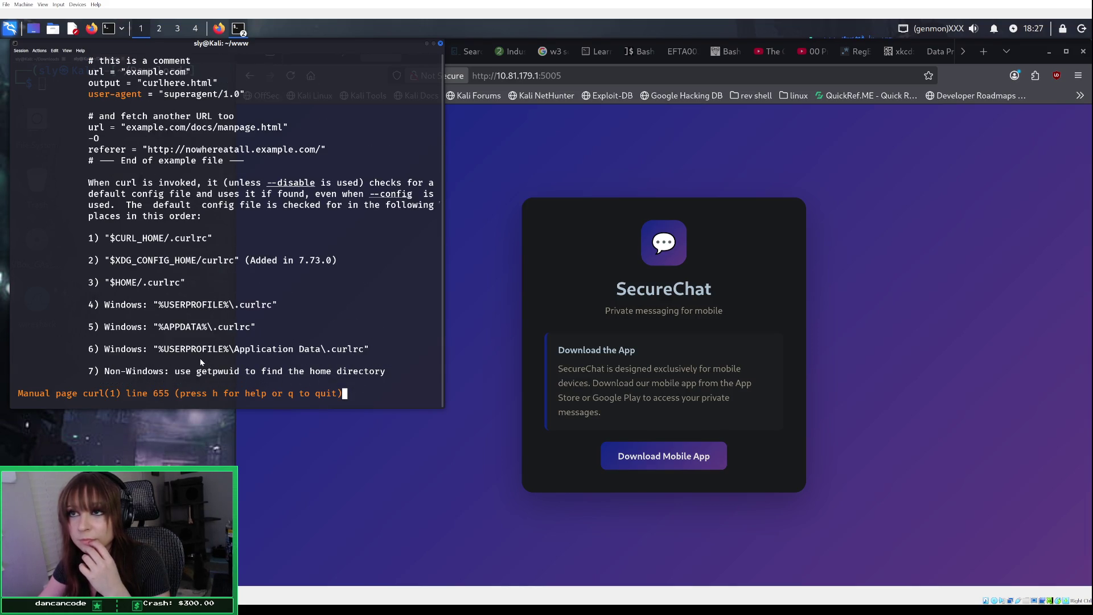
scroll(201, 362, up, 3)
scroll(201, 362, up, 6)
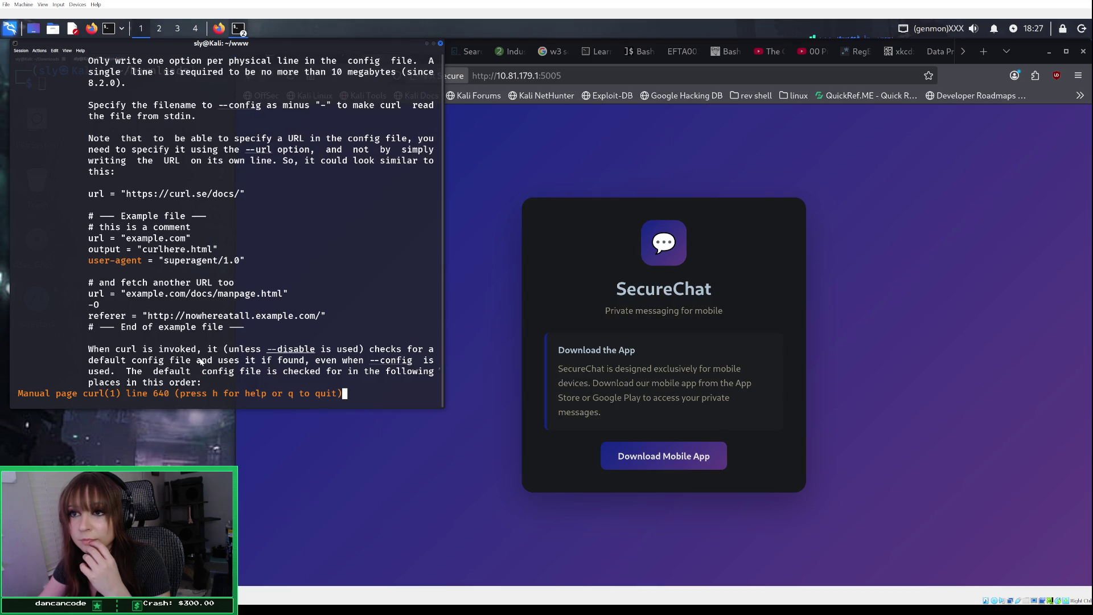
scroll(201, 362, down, 2)
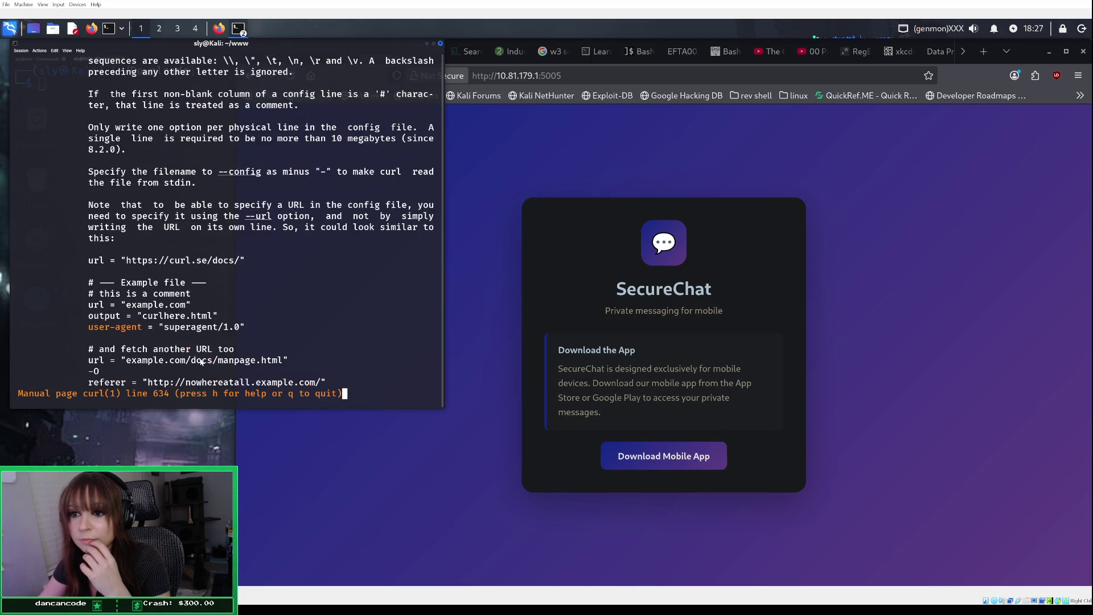
scroll(200, 362, down, 12)
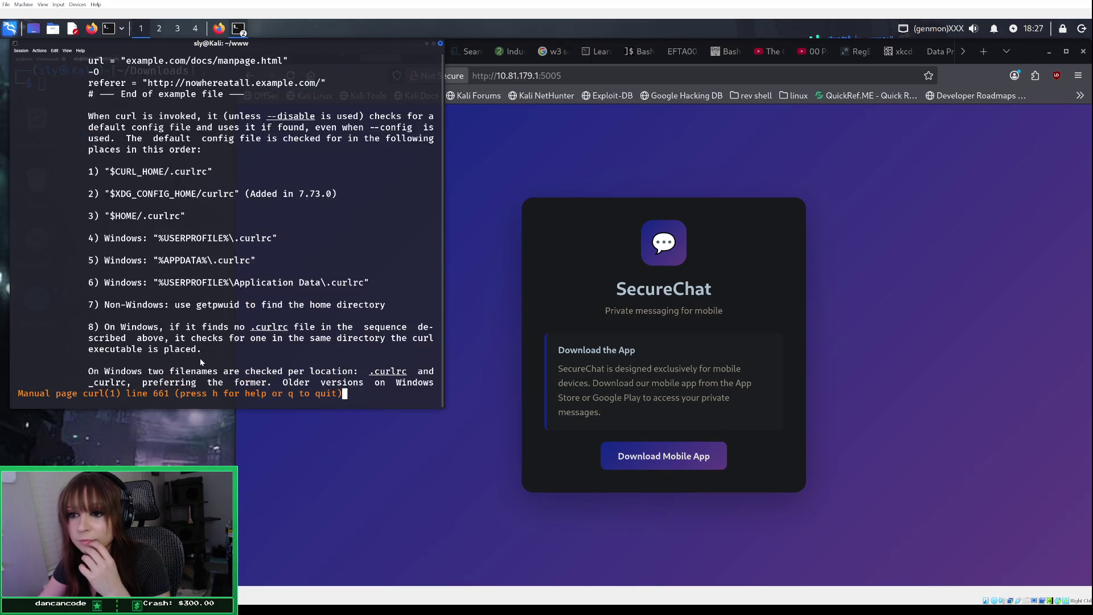
scroll(200, 361, down, 18)
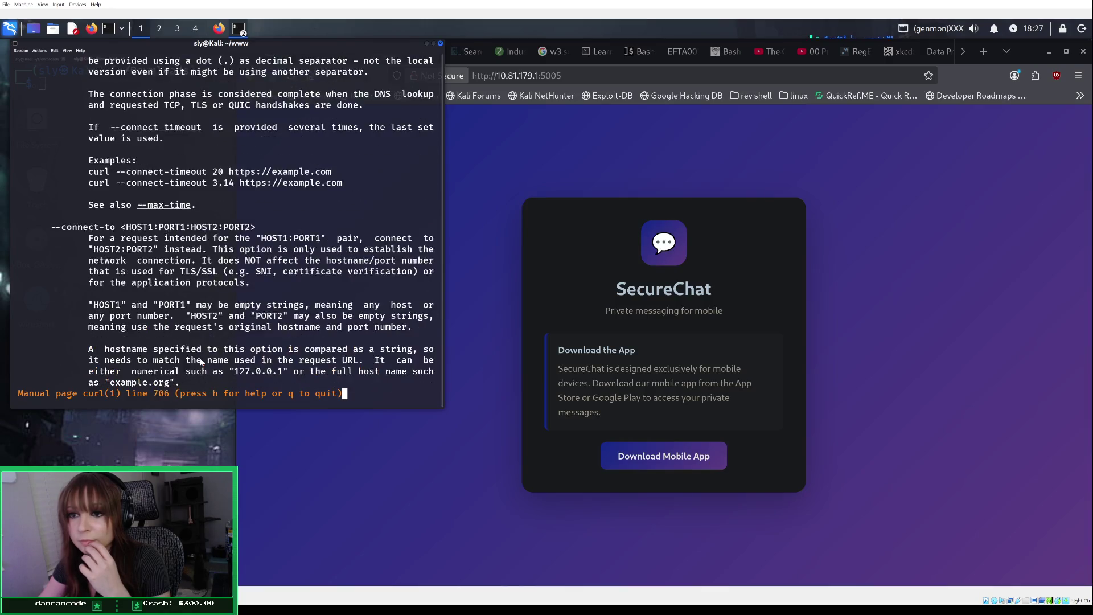
scroll(200, 362, down, 19)
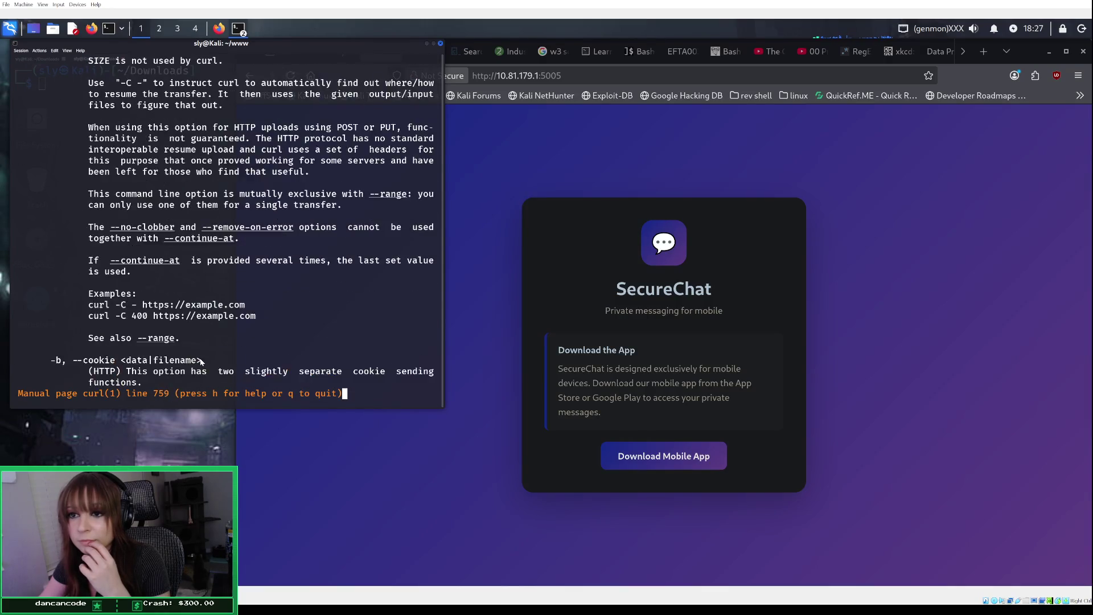
scroll(201, 362, down, 20)
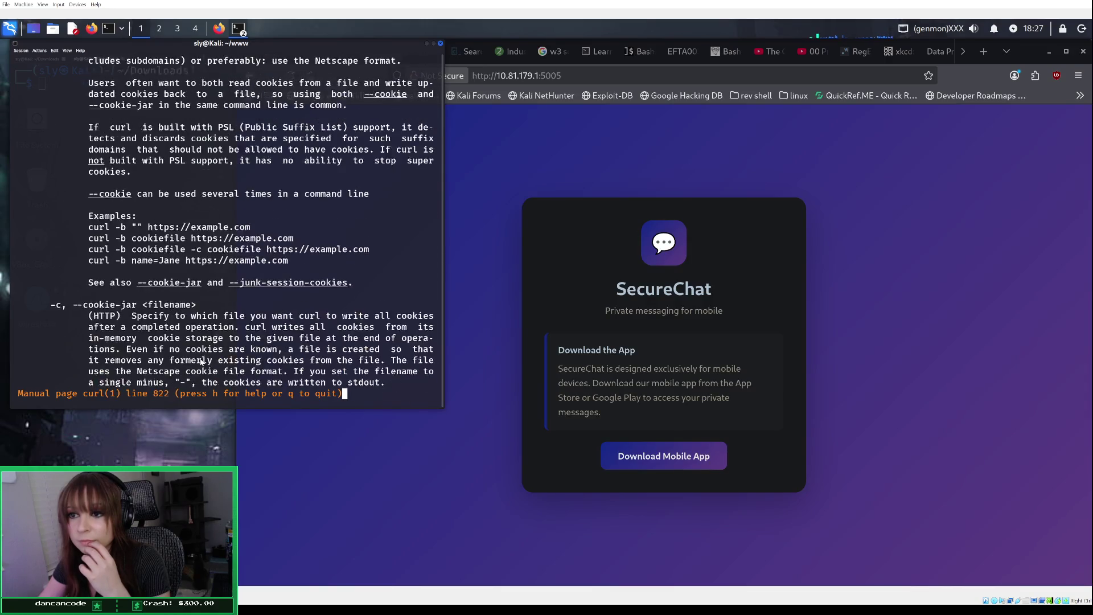
scroll(200, 362, down, 19)
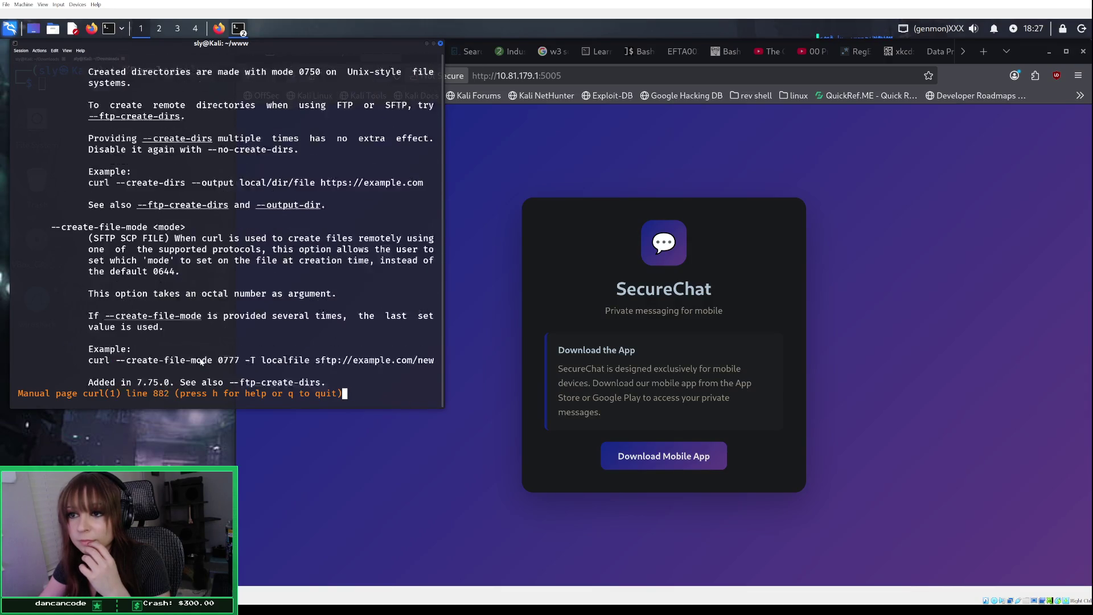
scroll(200, 361, down, 18)
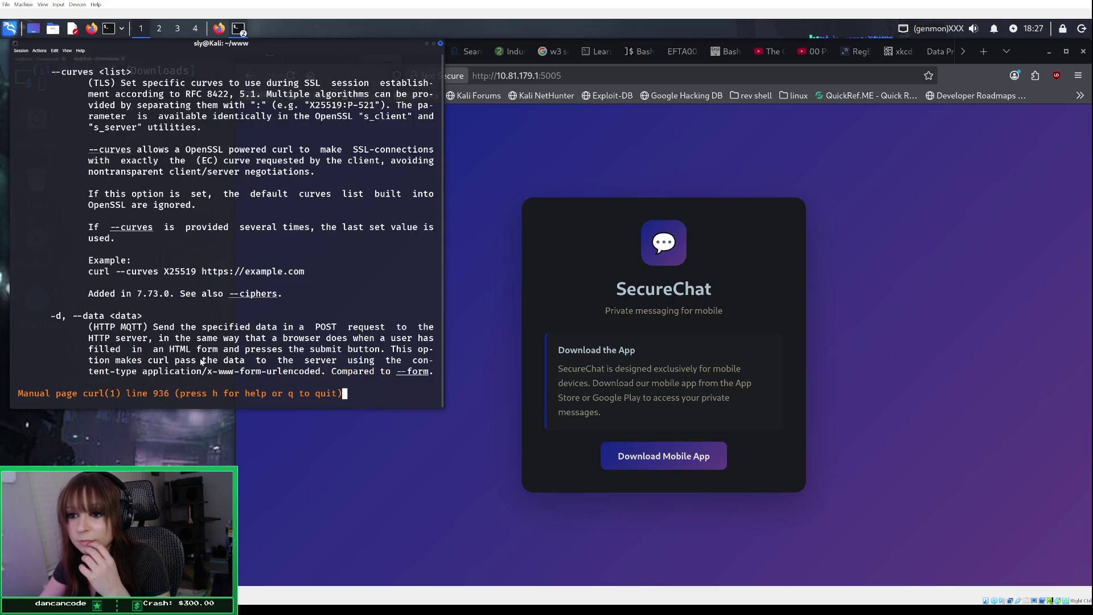
scroll(200, 361, down, 20)
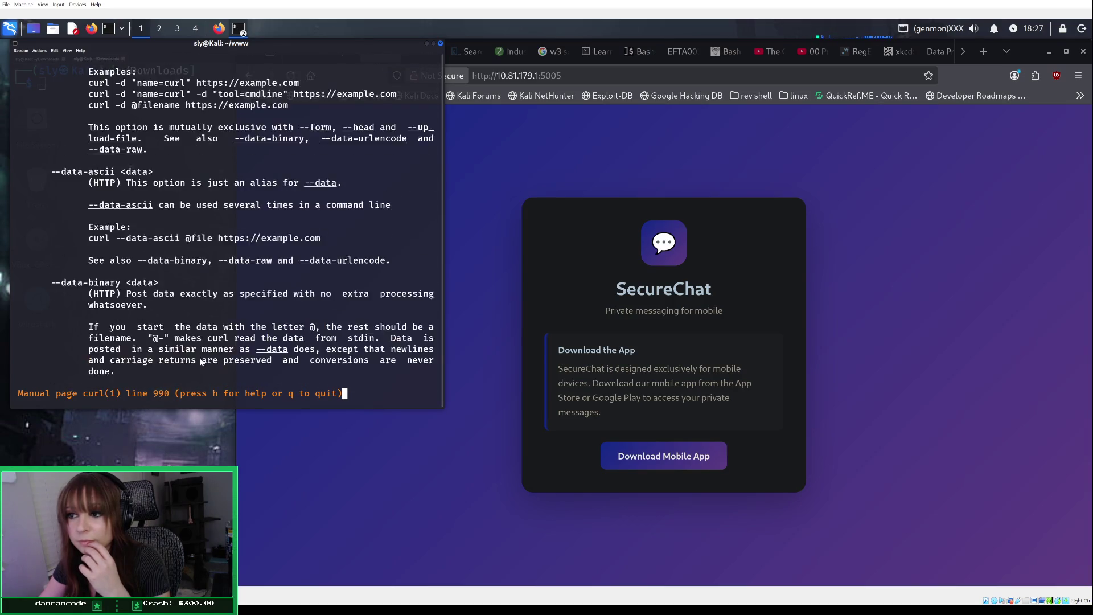
scroll(200, 361, down, 19)
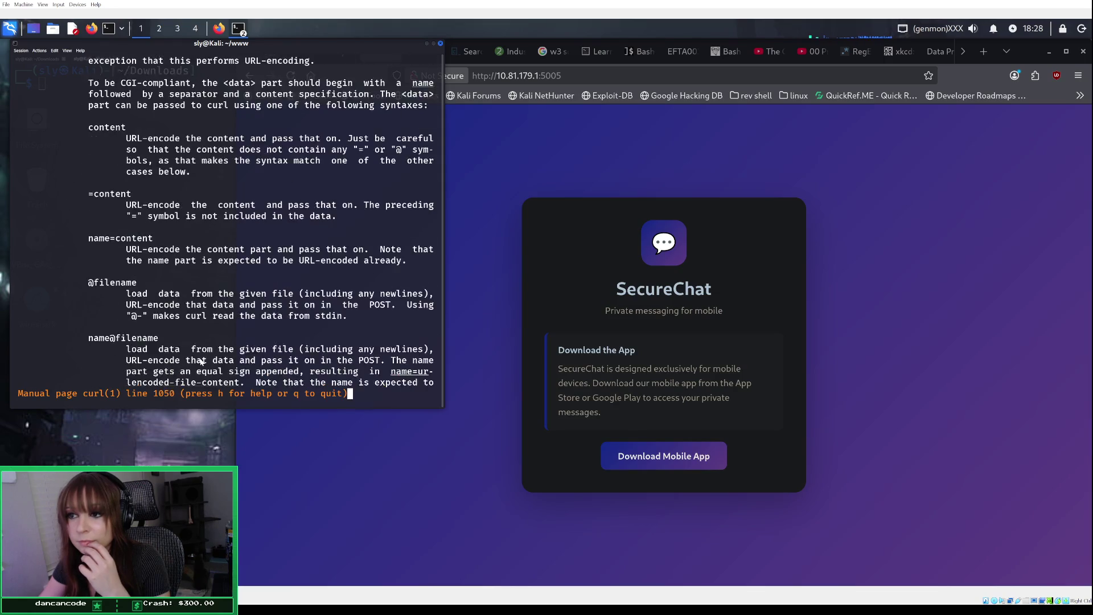
scroll(200, 360, down, 20)
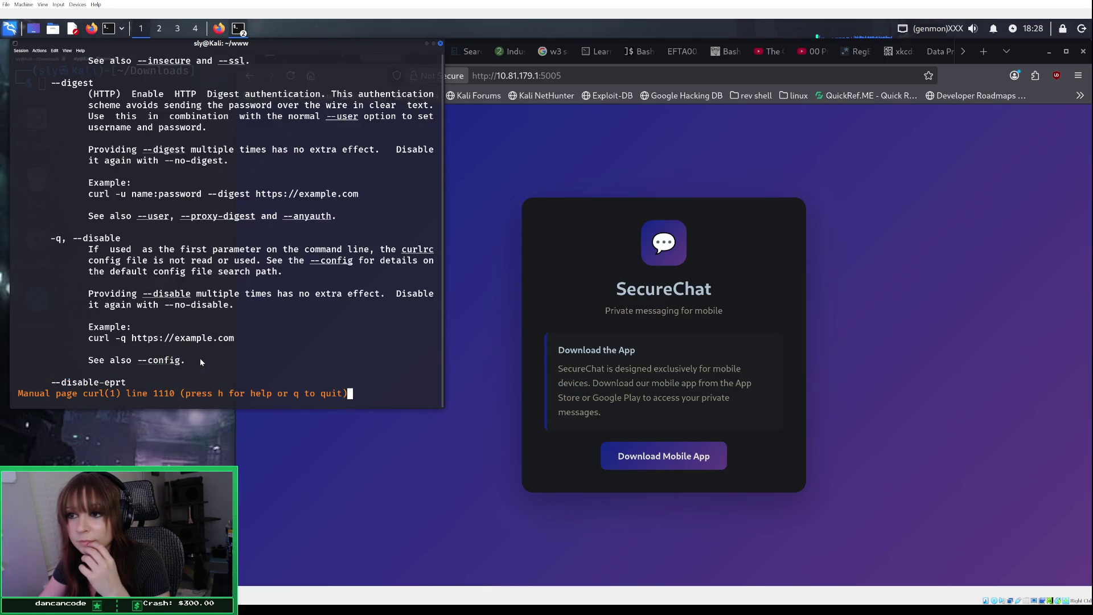
scroll(200, 361, down, 20)
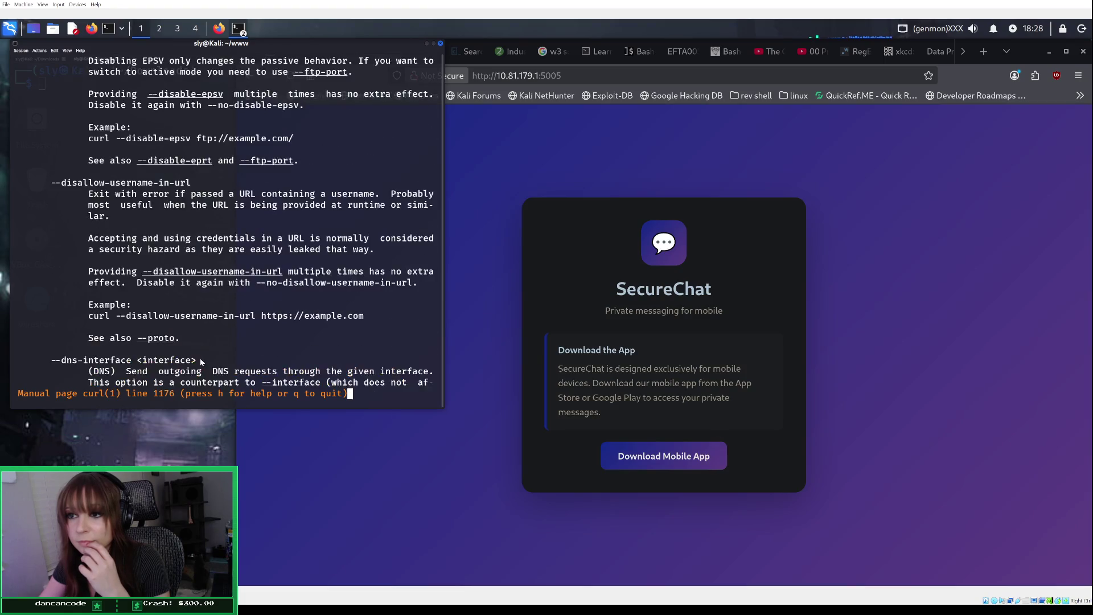
scroll(201, 361, down, 20)
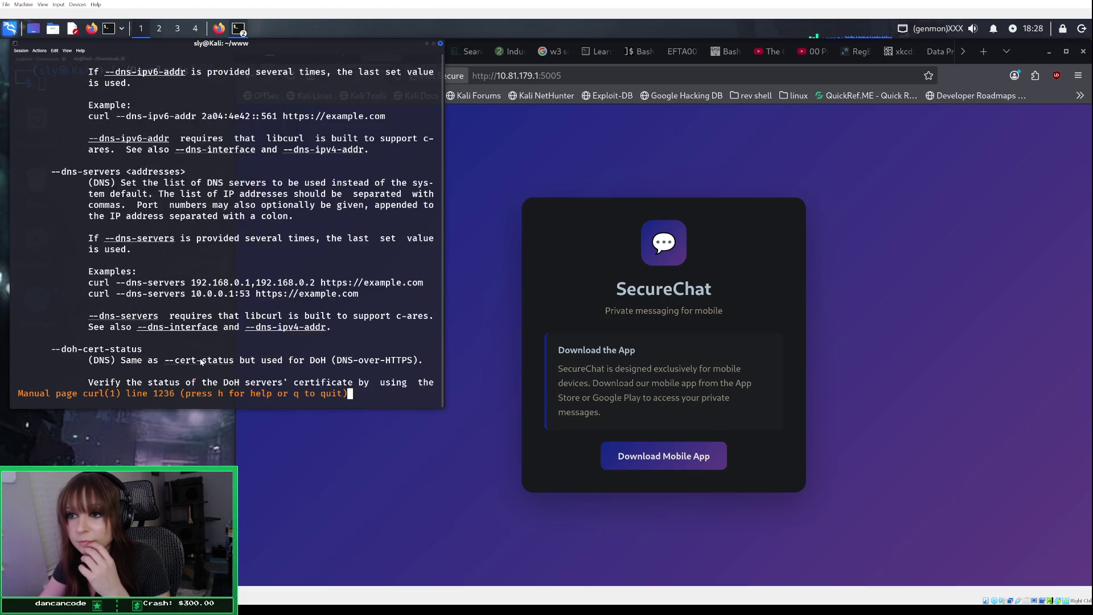
scroll(200, 361, down, 15)
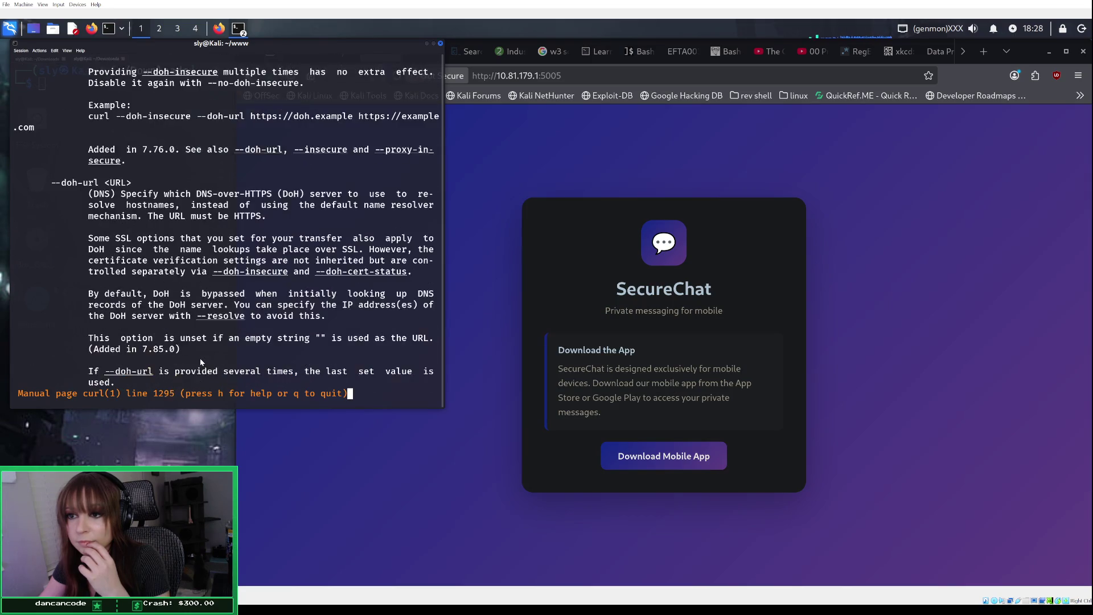
scroll(201, 361, down, 20)
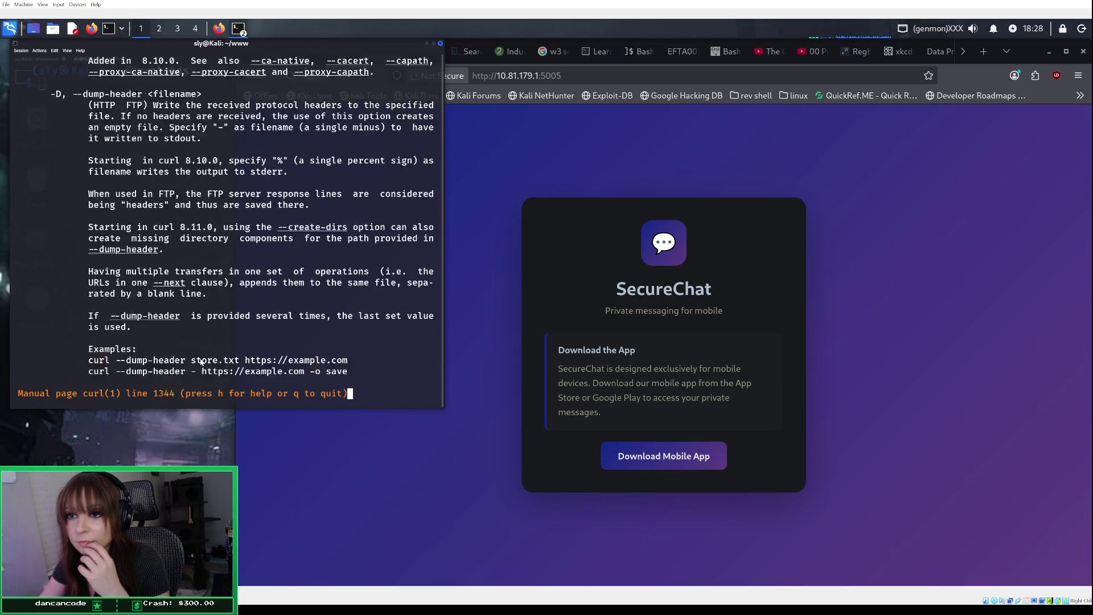
scroll(201, 361, down, 20)
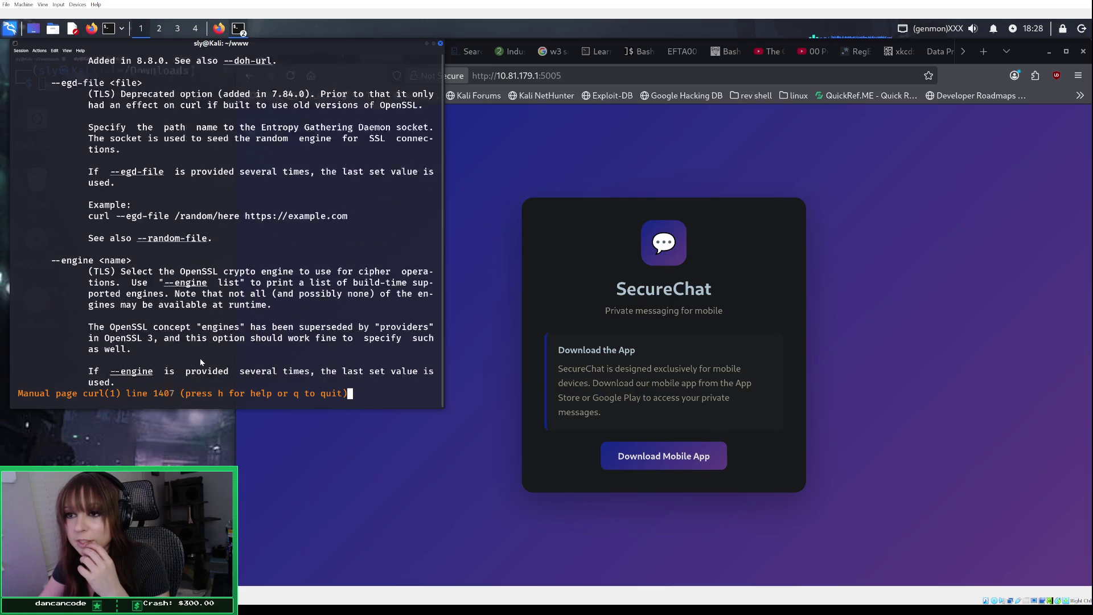
scroll(200, 361, down, 20)
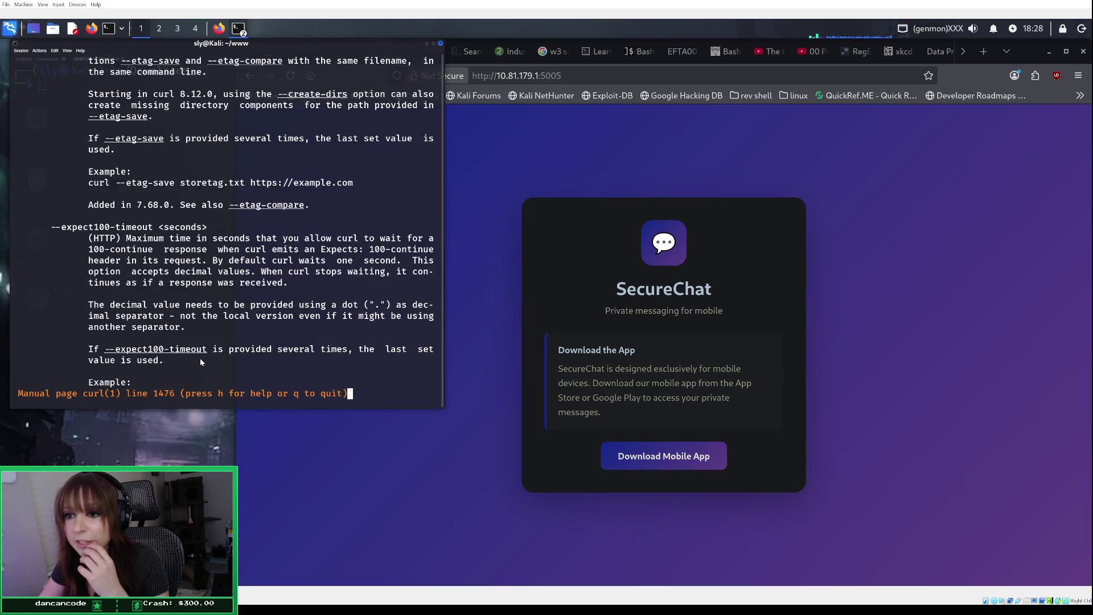
scroll(200, 361, down, 20)
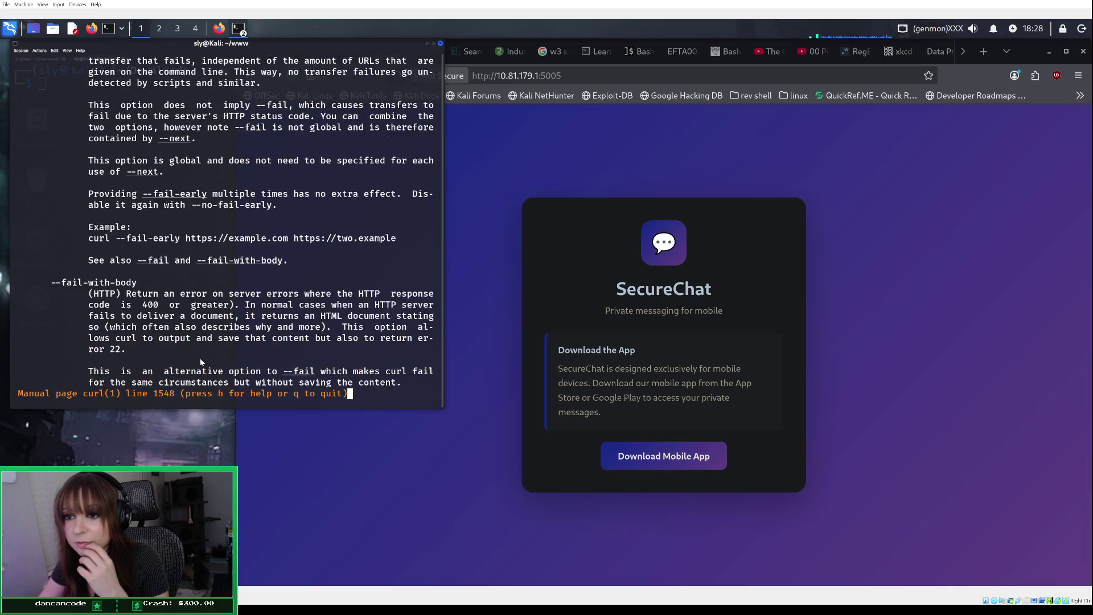
scroll(200, 361, down, 20)
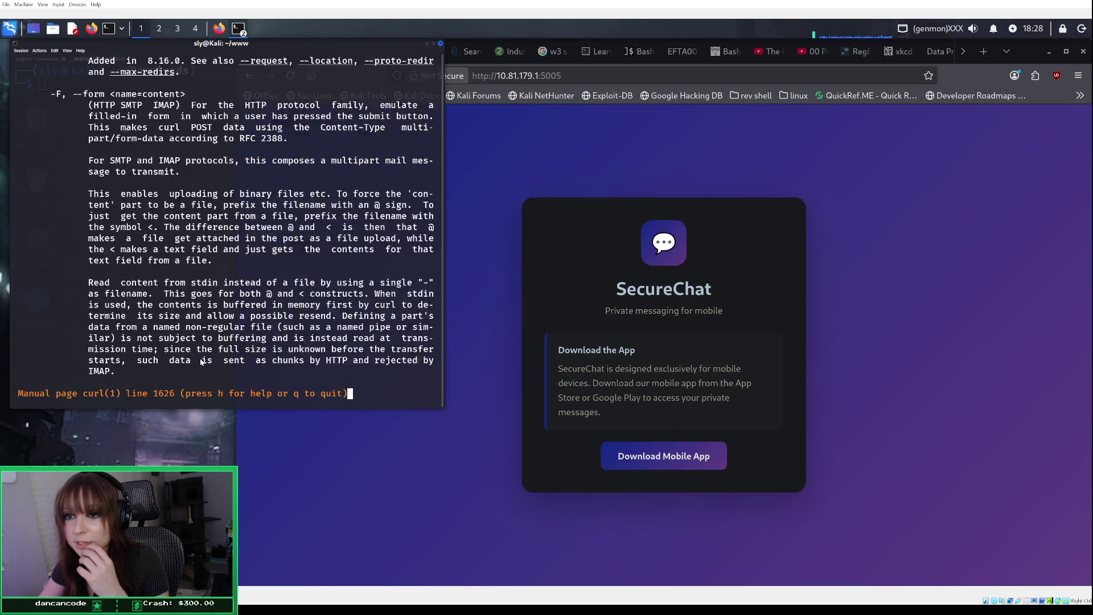
scroll(200, 361, down, 16)
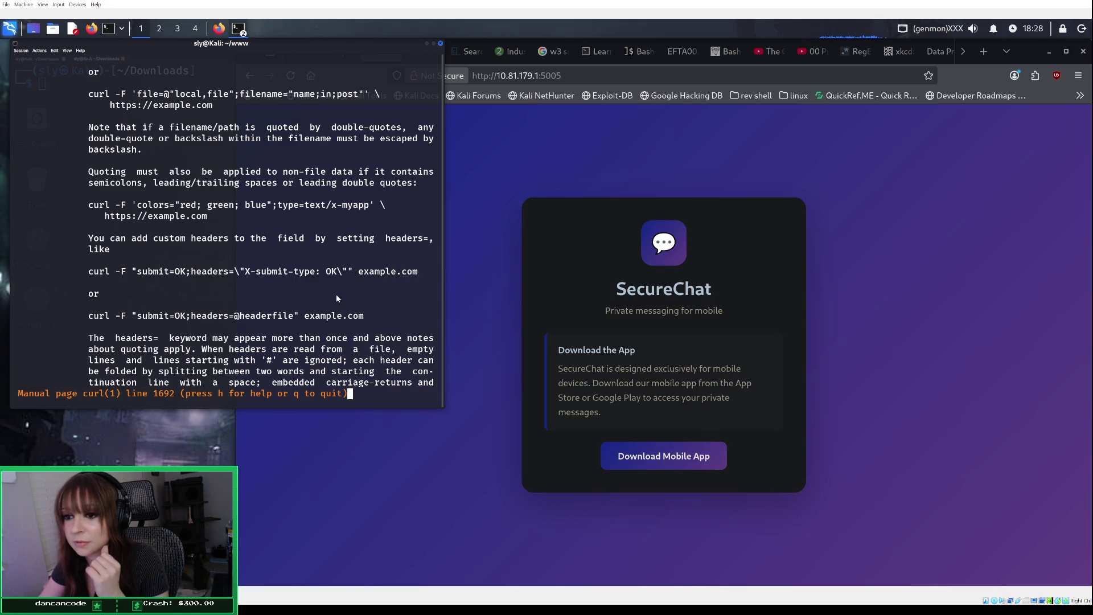
scroll(336, 294, down, 12)
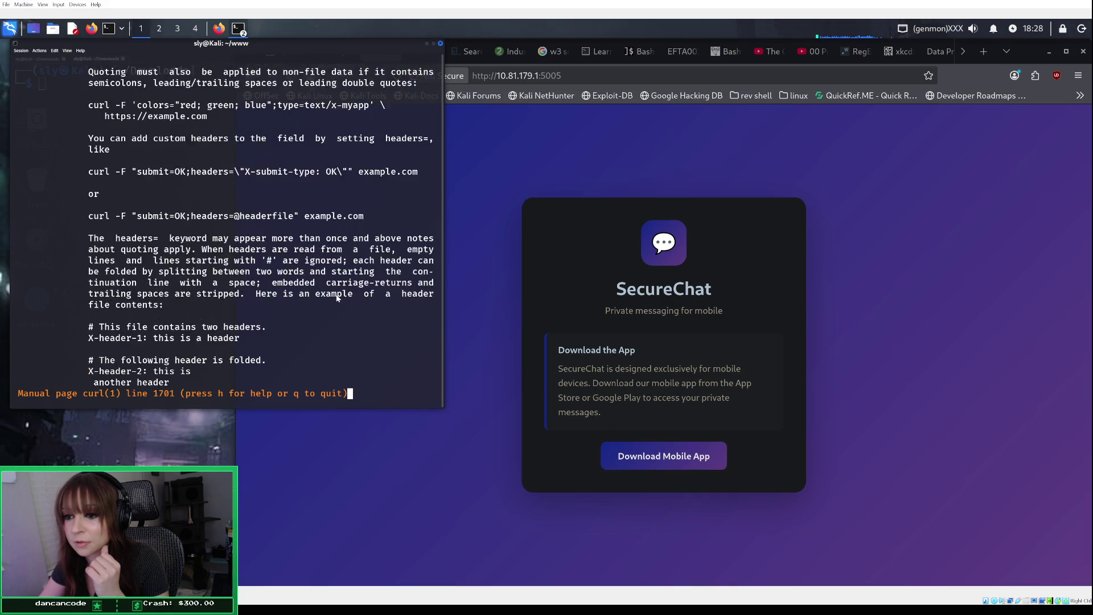
scroll(337, 297, down, 16)
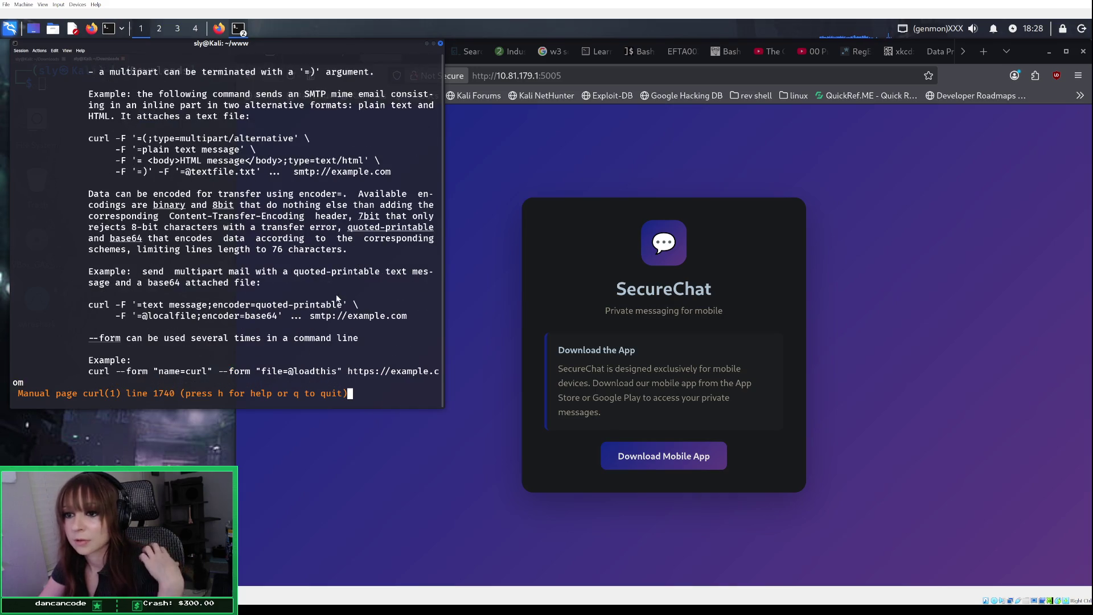
scroll(337, 297, down, 20)
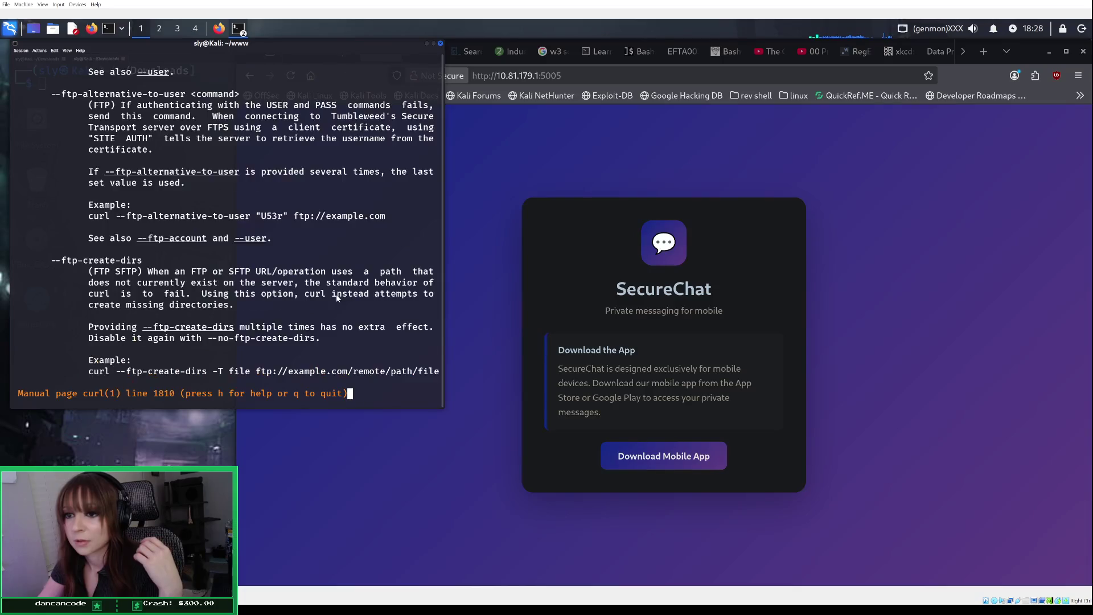
scroll(336, 294, down, 20)
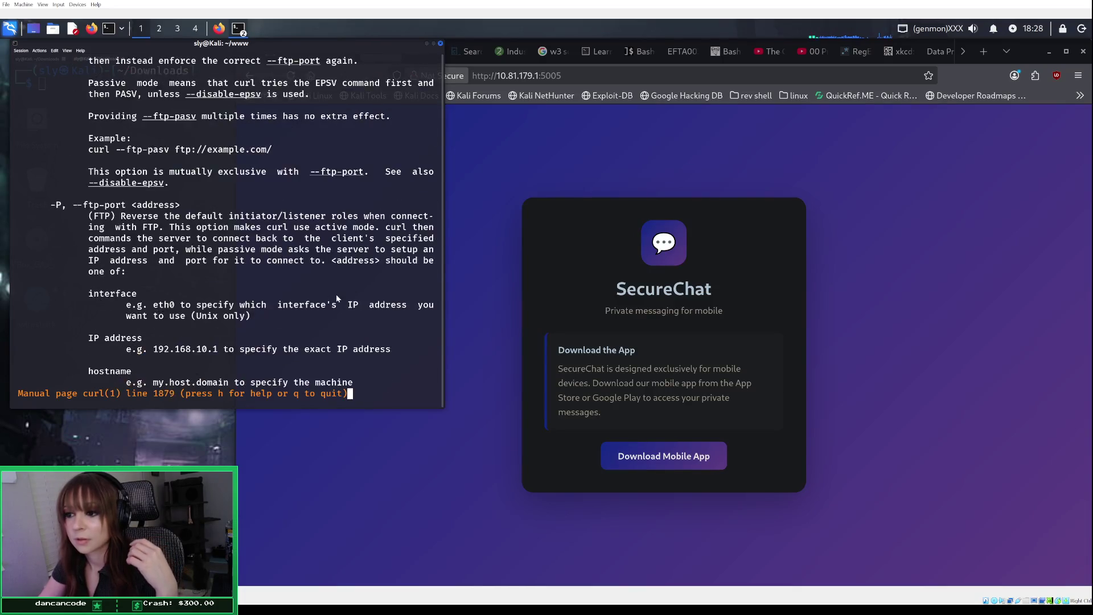
scroll(336, 296, down, 20)
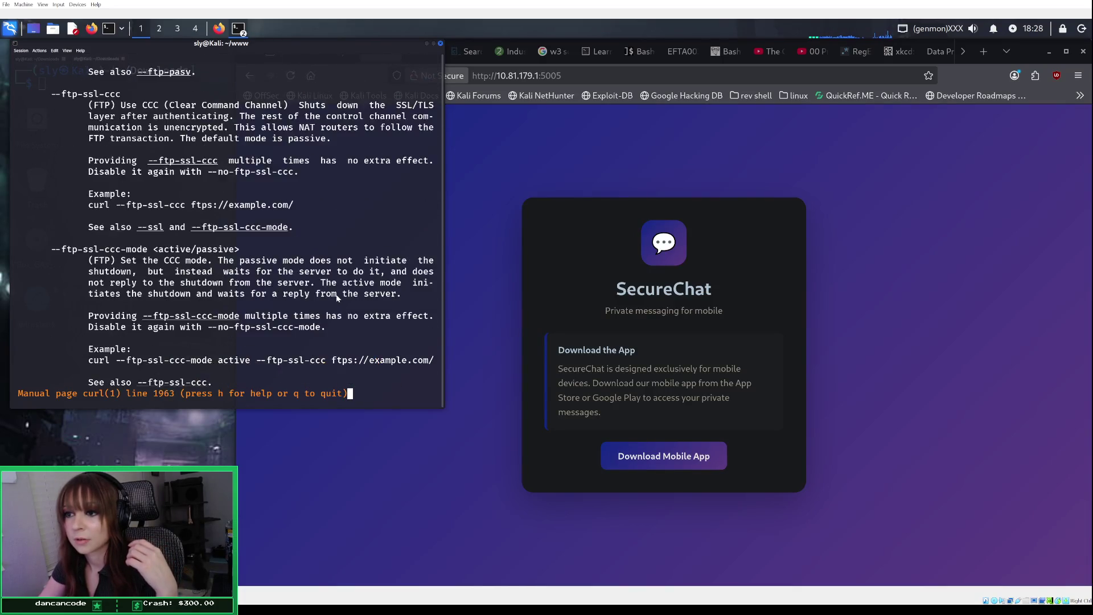
scroll(337, 297, down, 18)
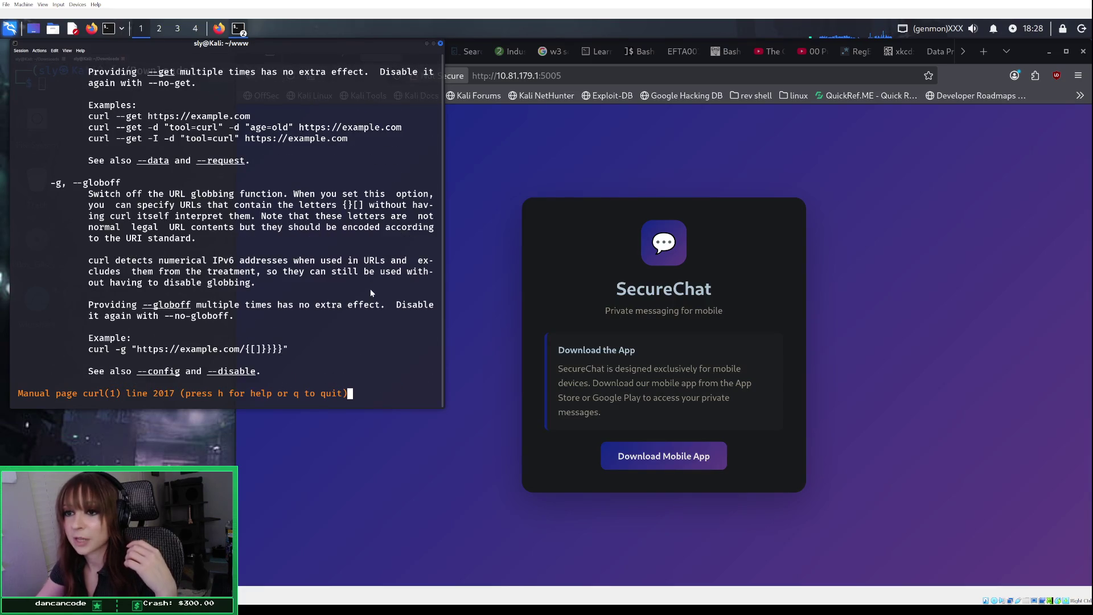
scroll(367, 272, down, 20)
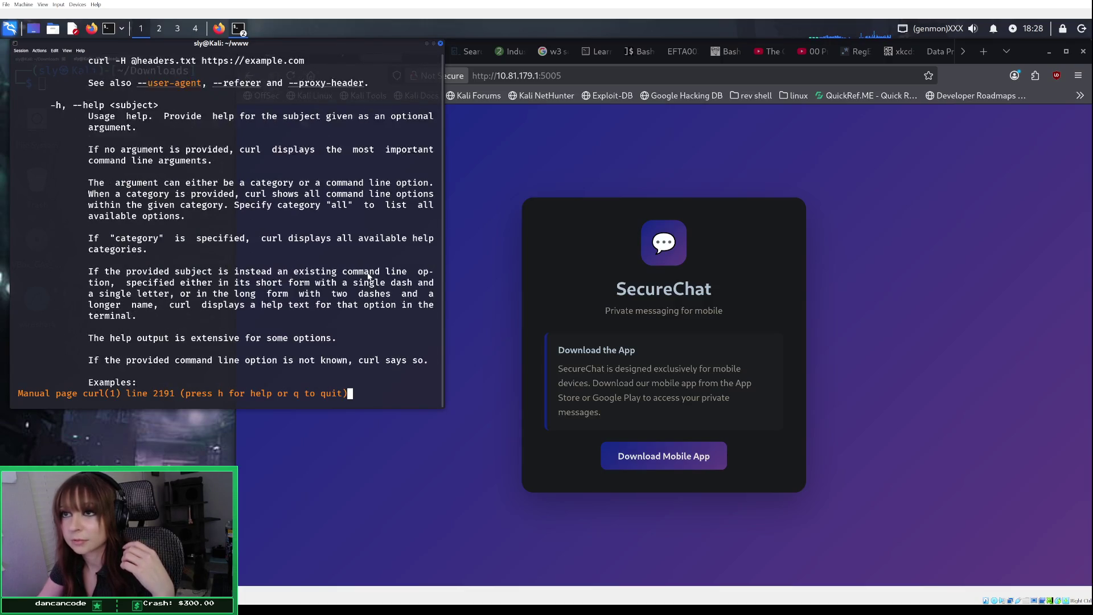
scroll(368, 276, up, 8)
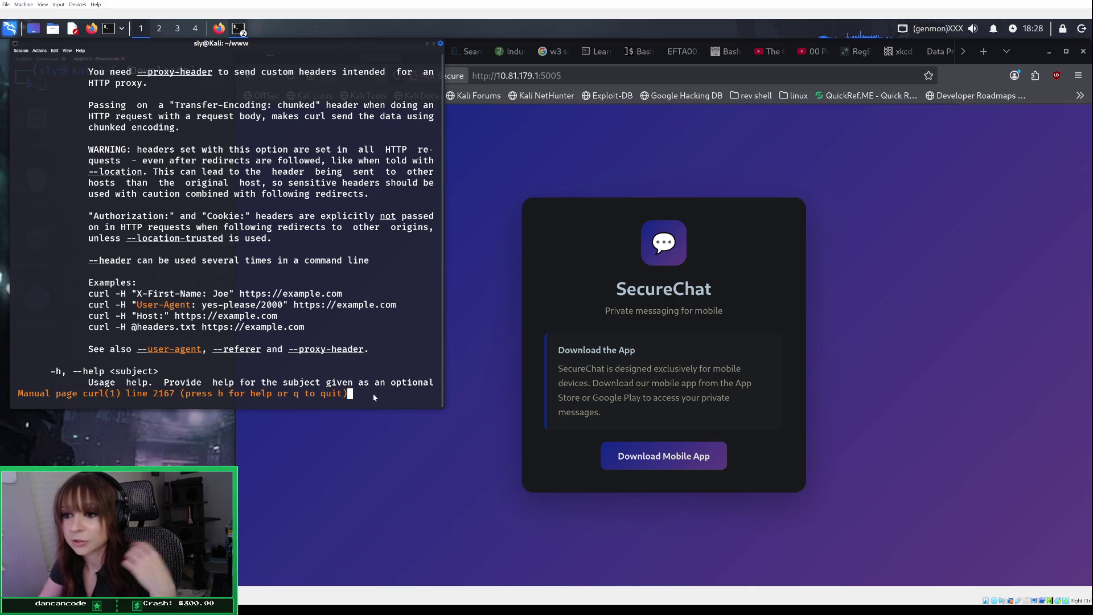
scroll(364, 394, down, 2)
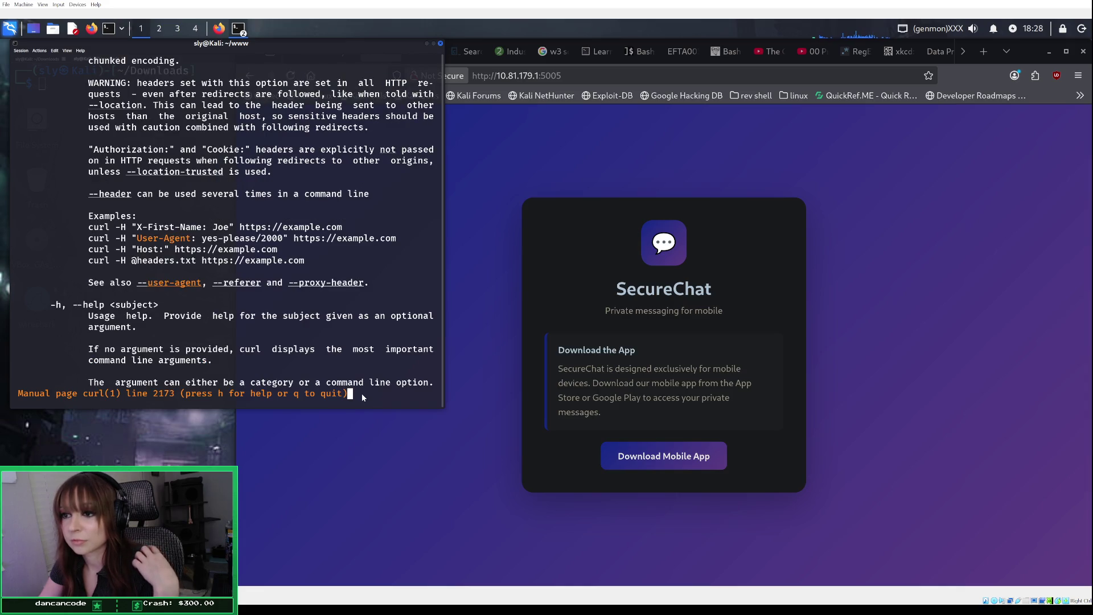
- Scroll the curl manual from --proxy-http2 down to the --url-query and -B, --use-ascii entries
scroll(361, 394, down, 19)
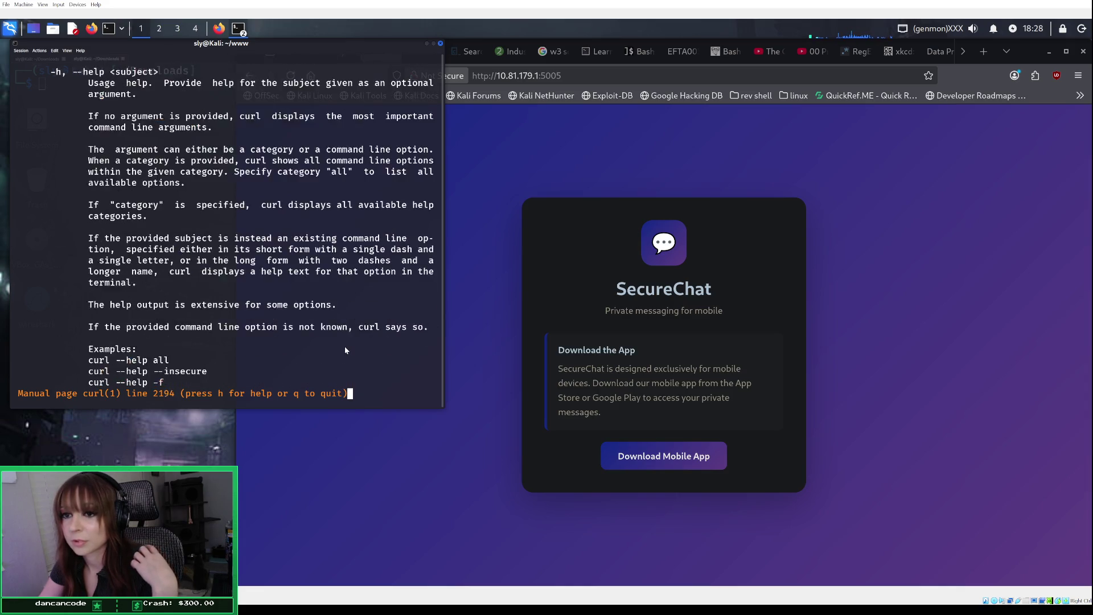
scroll(345, 350, down, 20)
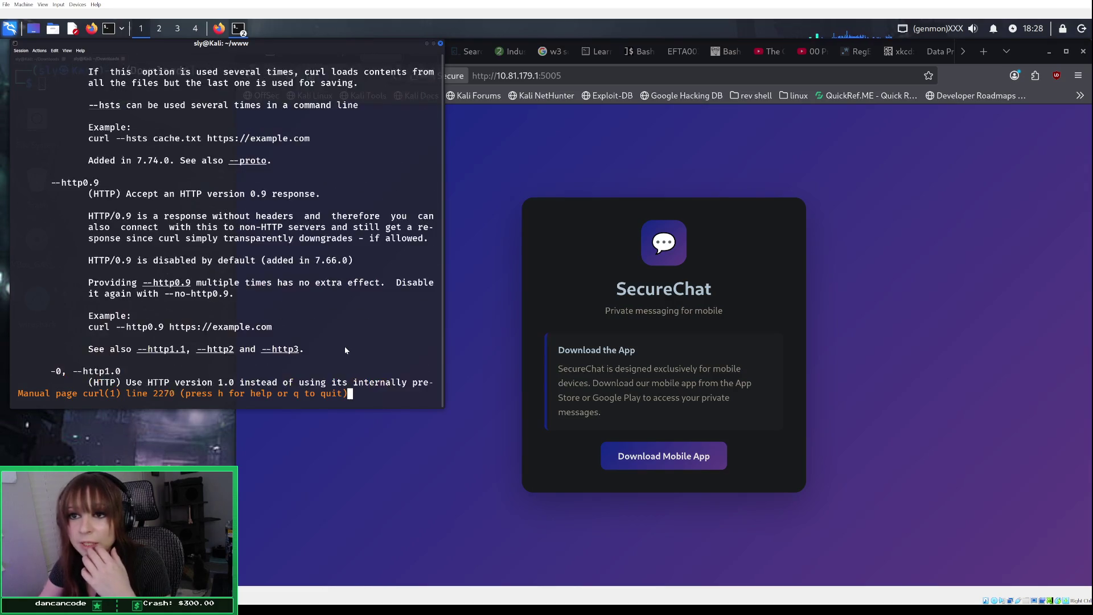
scroll(345, 350, down, 20)
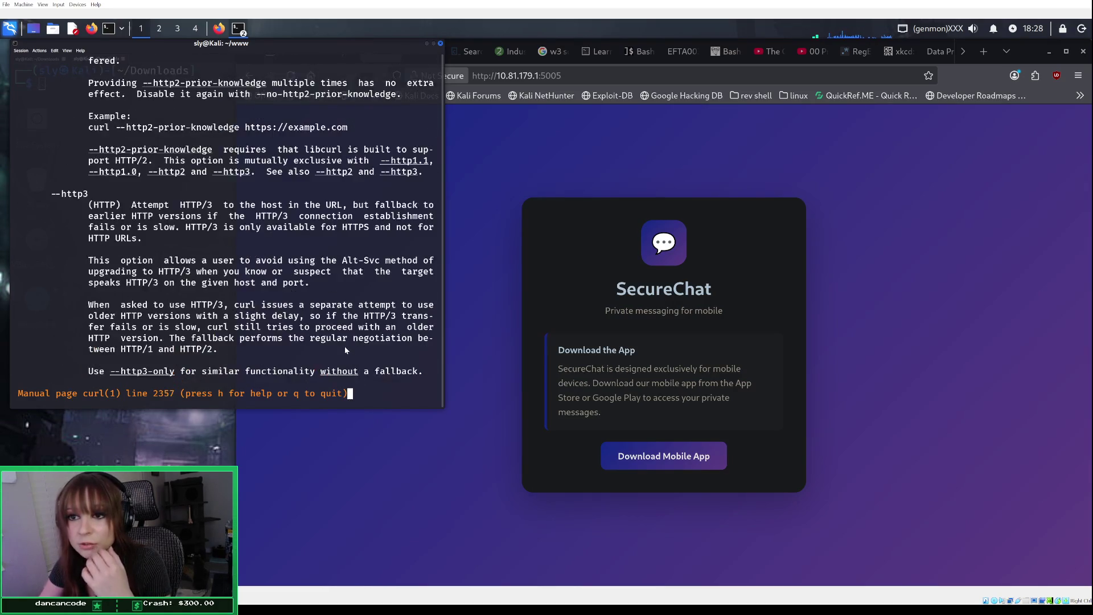
scroll(345, 350, down, 20)
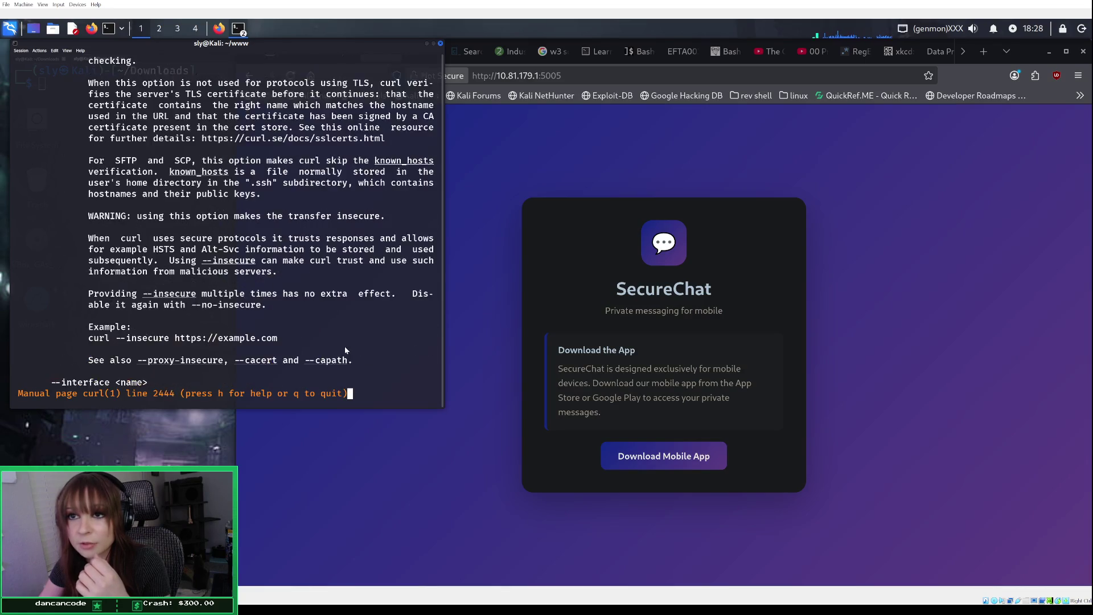
scroll(345, 350, down, 18)
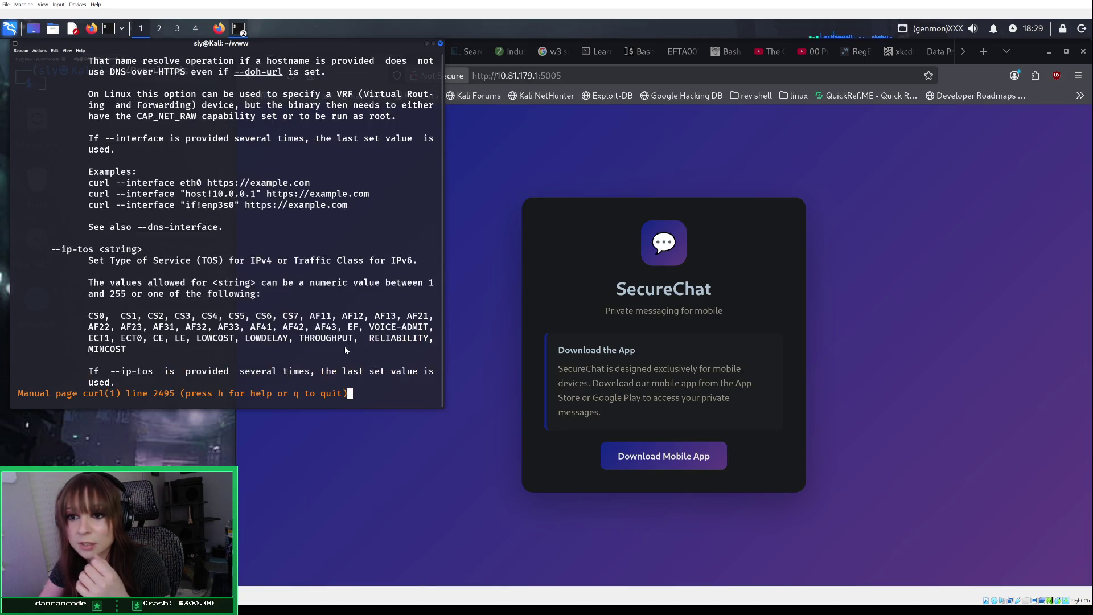
scroll(345, 350, down, 13)
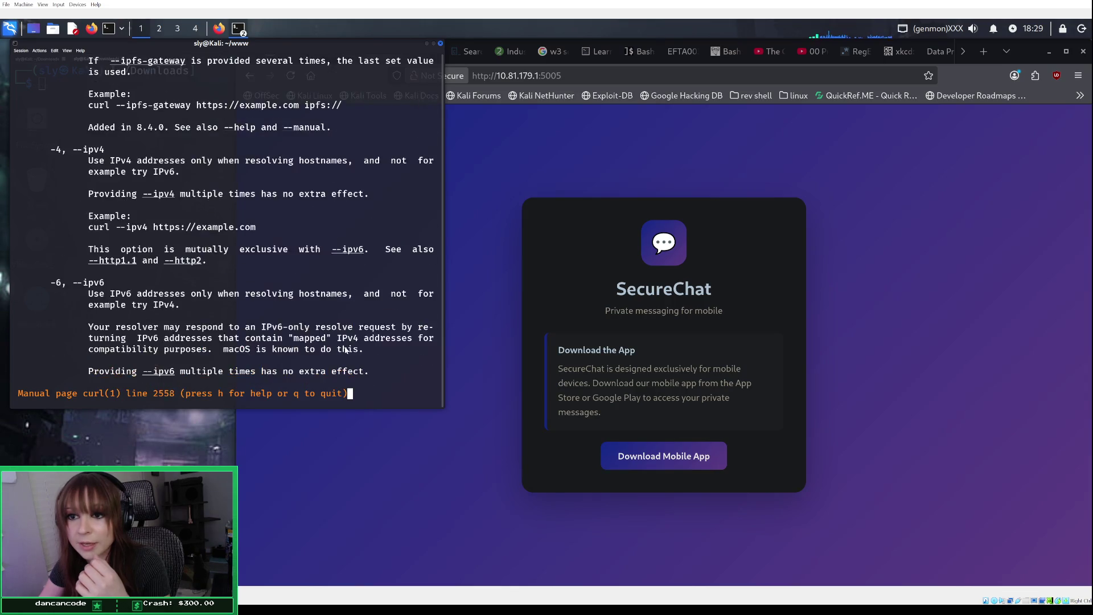
scroll(345, 350, down, 6)
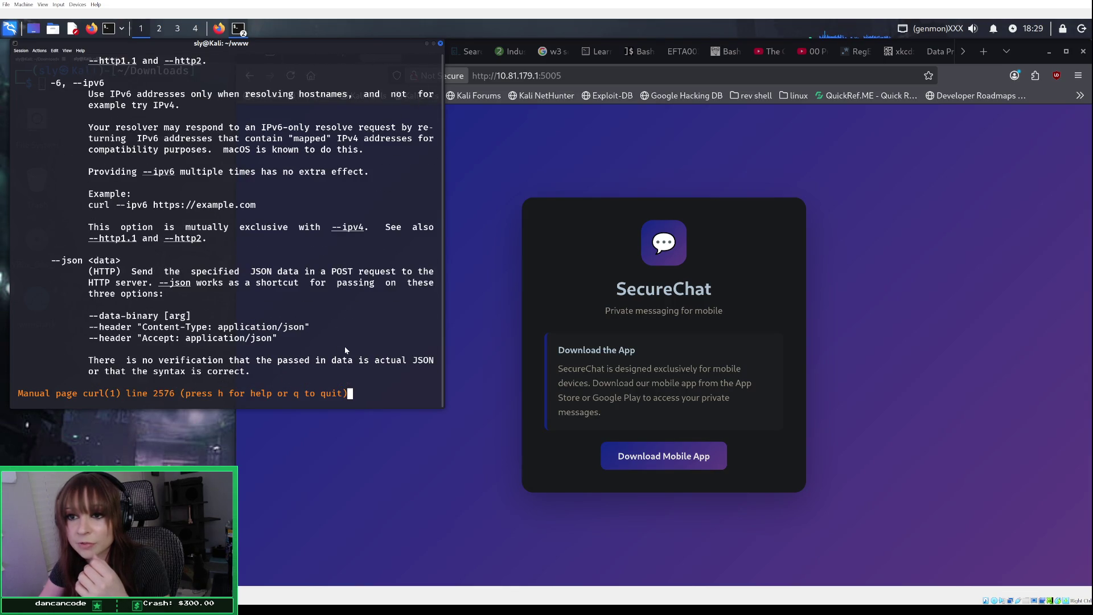
scroll(345, 350, down, 15)
scroll(345, 350, down, 20)
scroll(345, 350, down, 20)
scroll(345, 349, down, 20)
scroll(345, 350, down, 20)
scroll(346, 349, down, 19)
scroll(346, 349, down, 19)
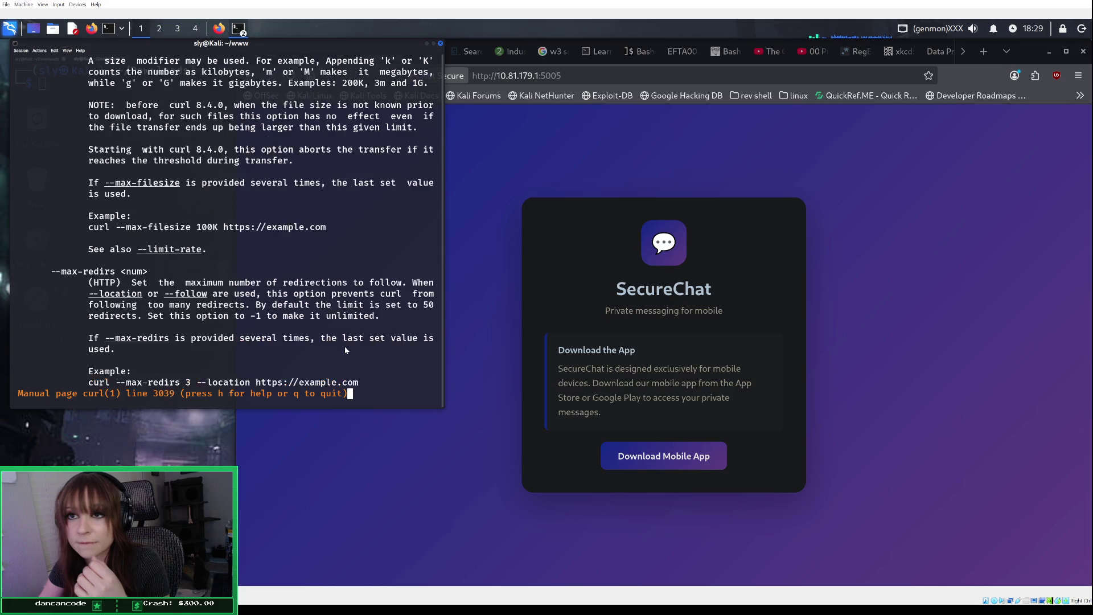
scroll(346, 350, down, 20)
scroll(345, 350, down, 20)
scroll(345, 349, down, 20)
scroll(346, 350, down, 20)
scroll(343, 342, down, 20)
scroll(342, 340, down, 14)
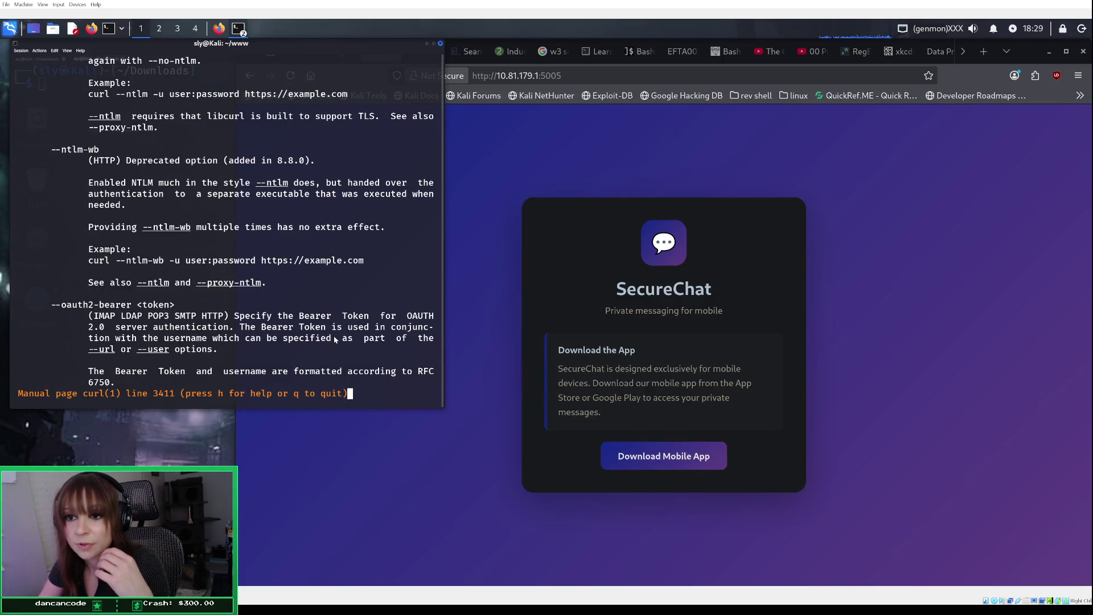
scroll(335, 339, down, 19)
scroll(334, 339, down, 16)
scroll(330, 338, down, 20)
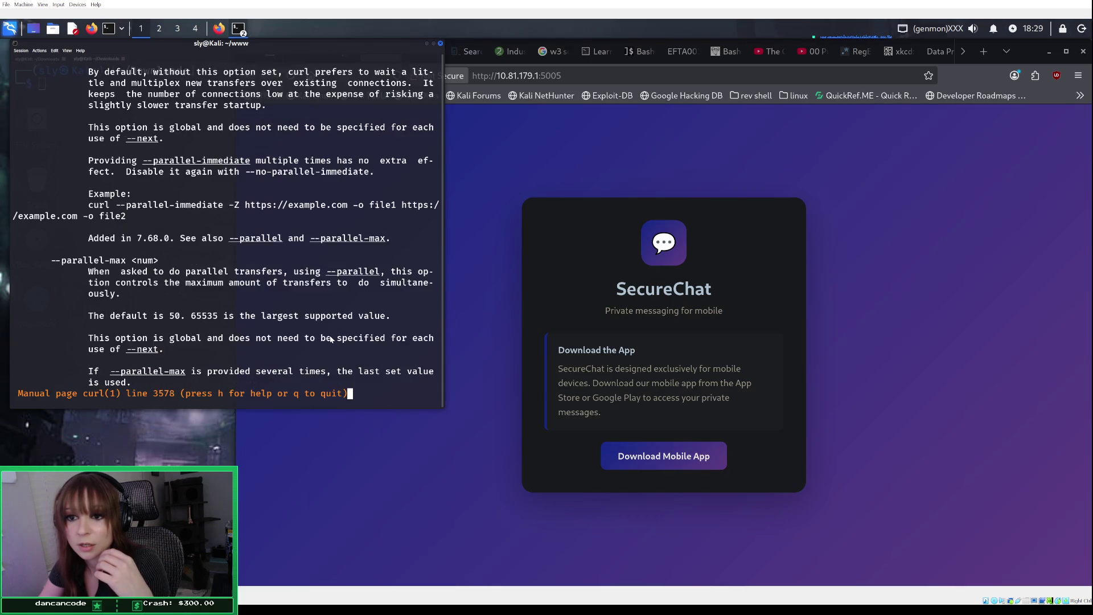
scroll(330, 339, down, 17)
scroll(330, 339, down, 20)
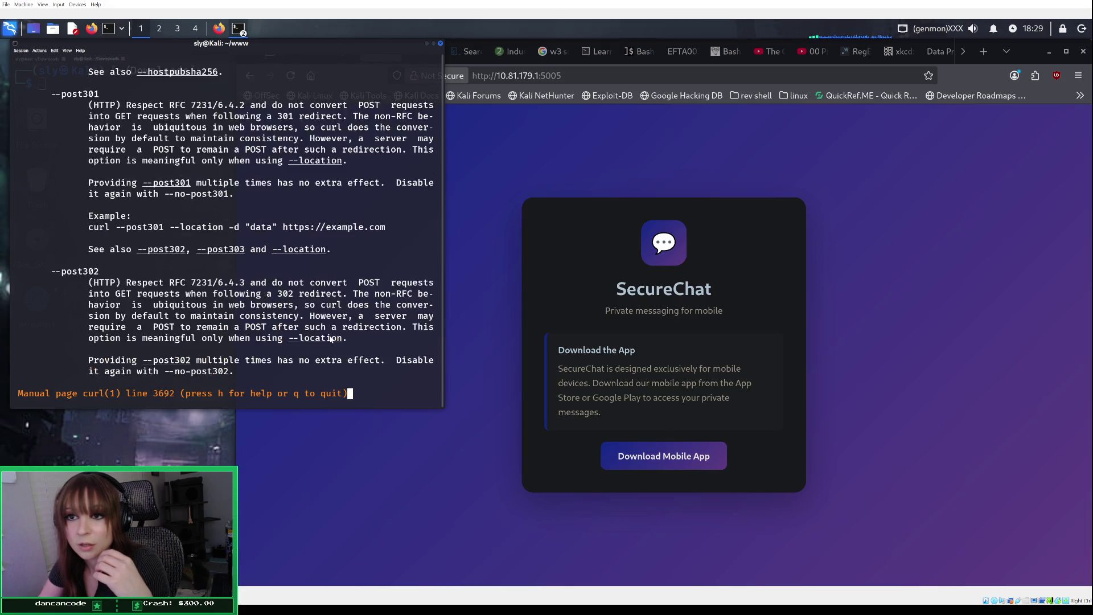
scroll(331, 339, down, 8)
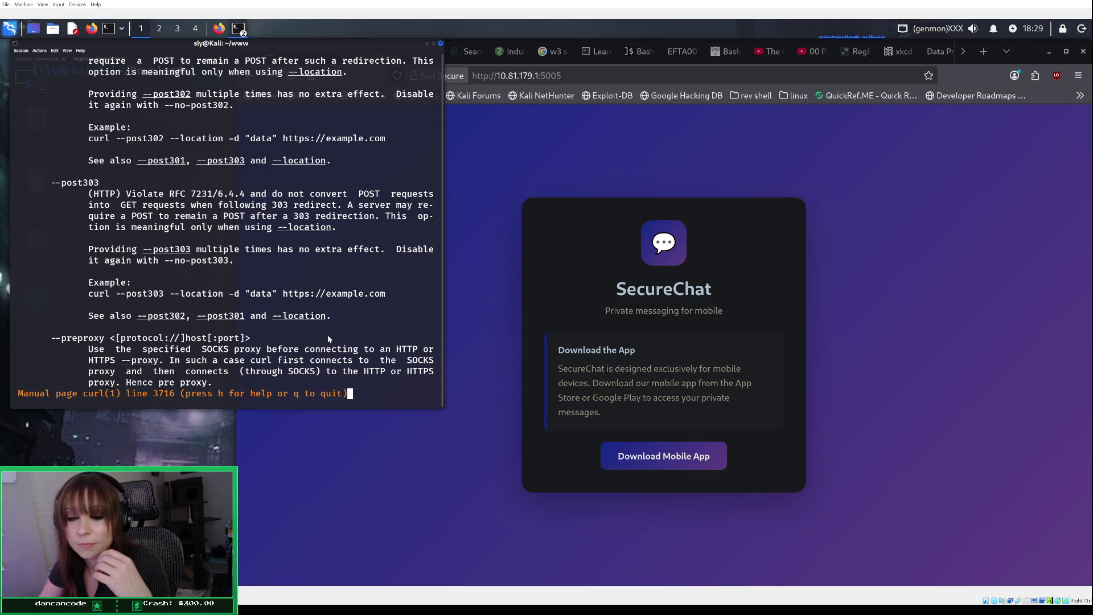
scroll(328, 338, down, 13)
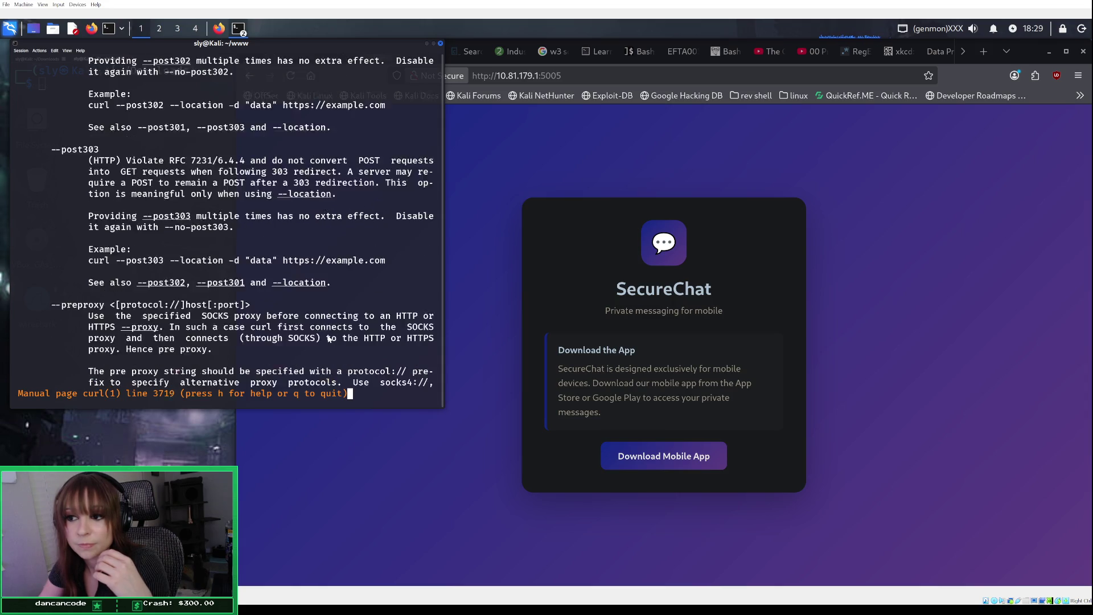
scroll(328, 339, down, 20)
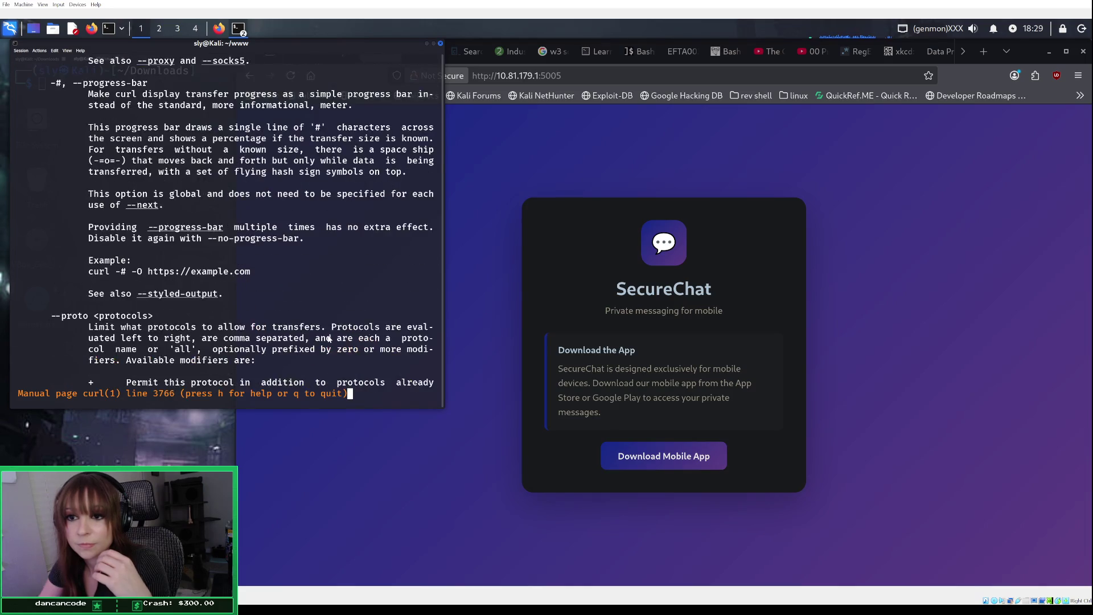
scroll(328, 339, down, 20)
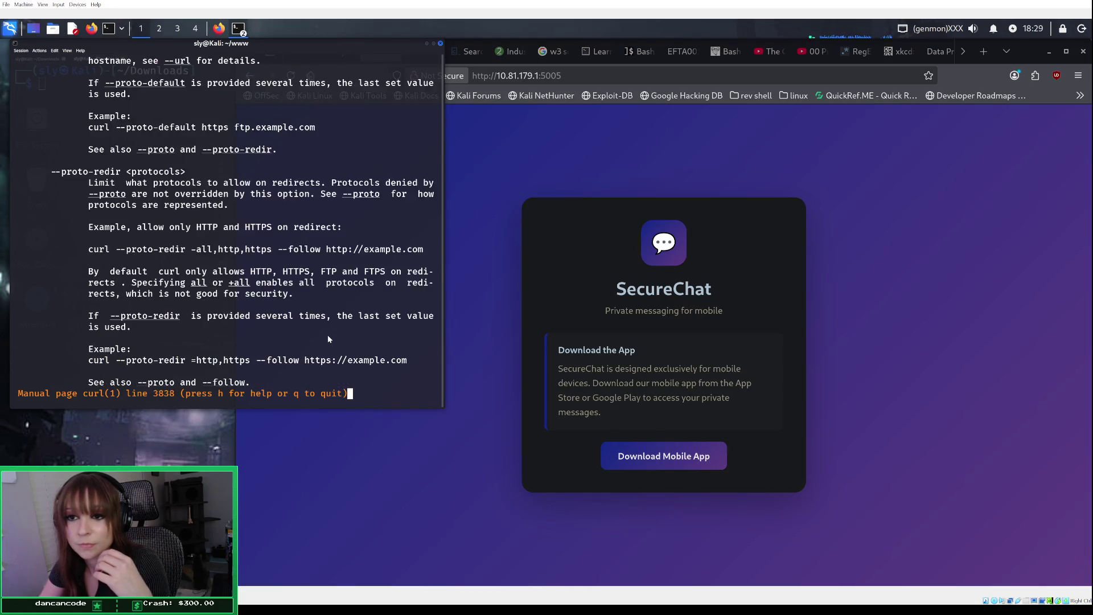
scroll(327, 338, down, 18)
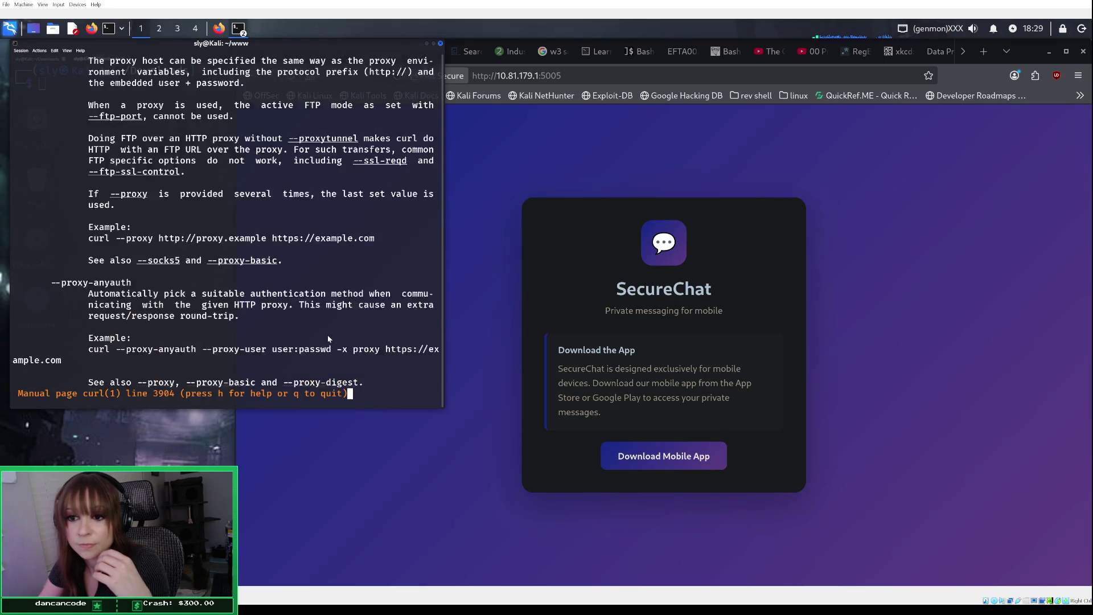
scroll(254, 305, down, 19)
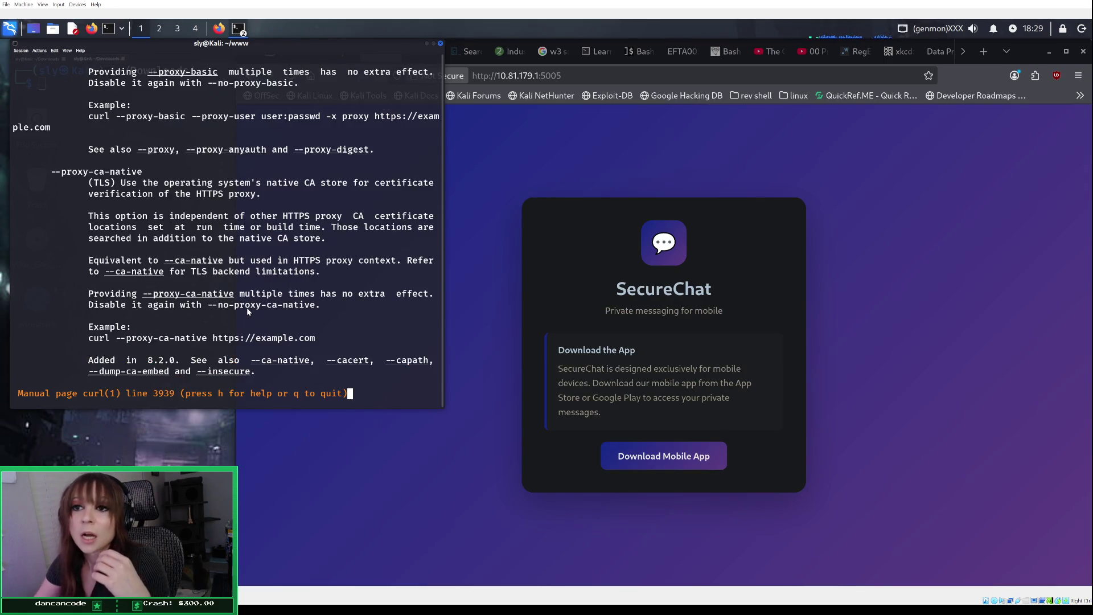
scroll(247, 310, down, 20)
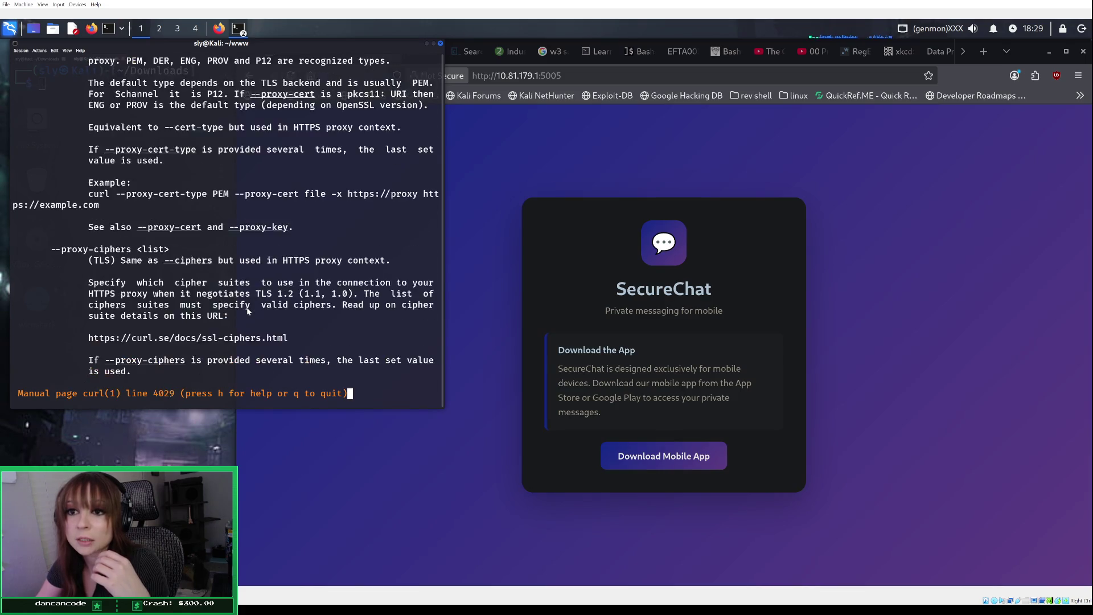
scroll(247, 307, down, 6)
scroll(247, 306, up, 6)
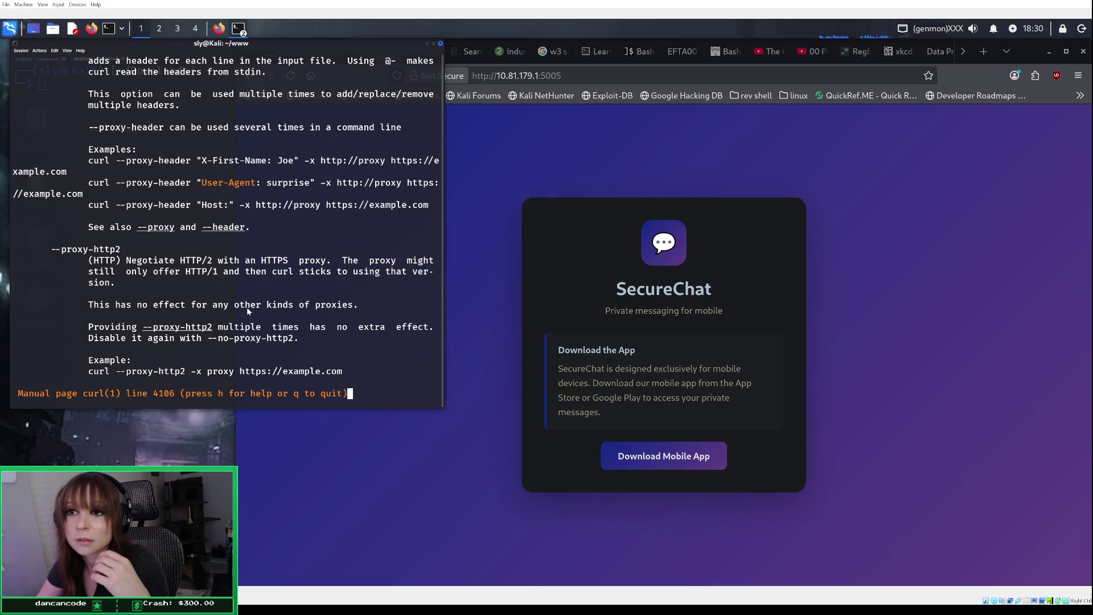
scroll(247, 306, down, 1)
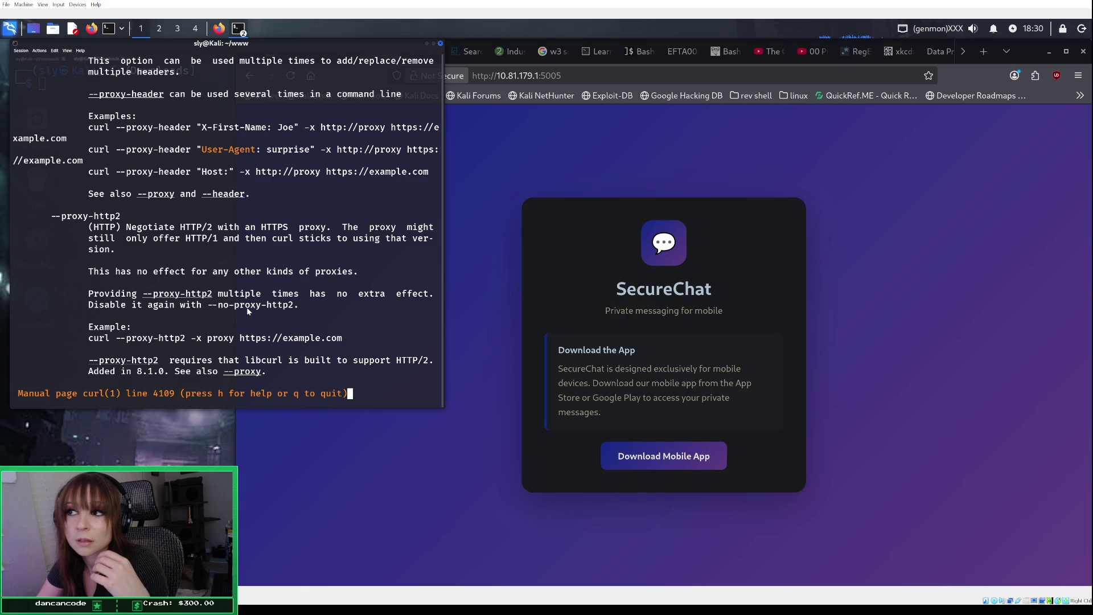
scroll(247, 310, down, 20)
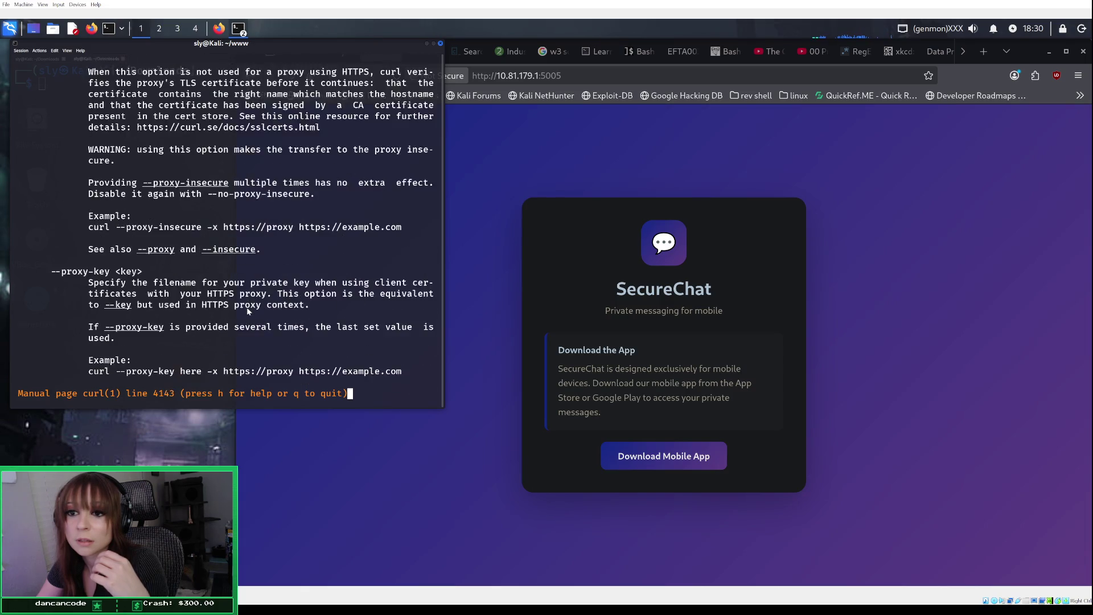
scroll(247, 310, down, 20)
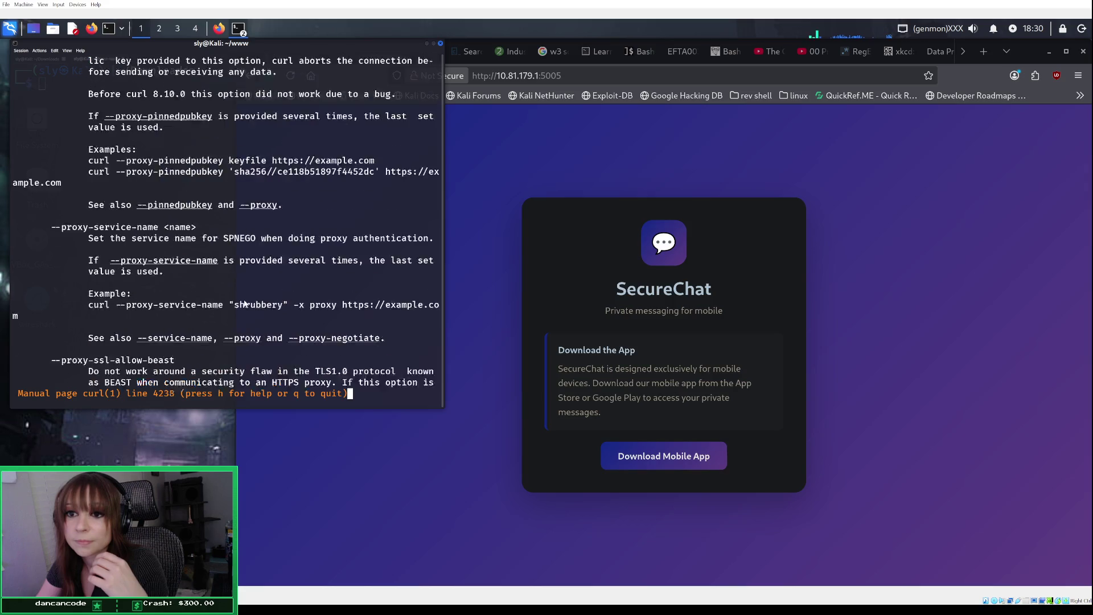
scroll(240, 288, down, 20)
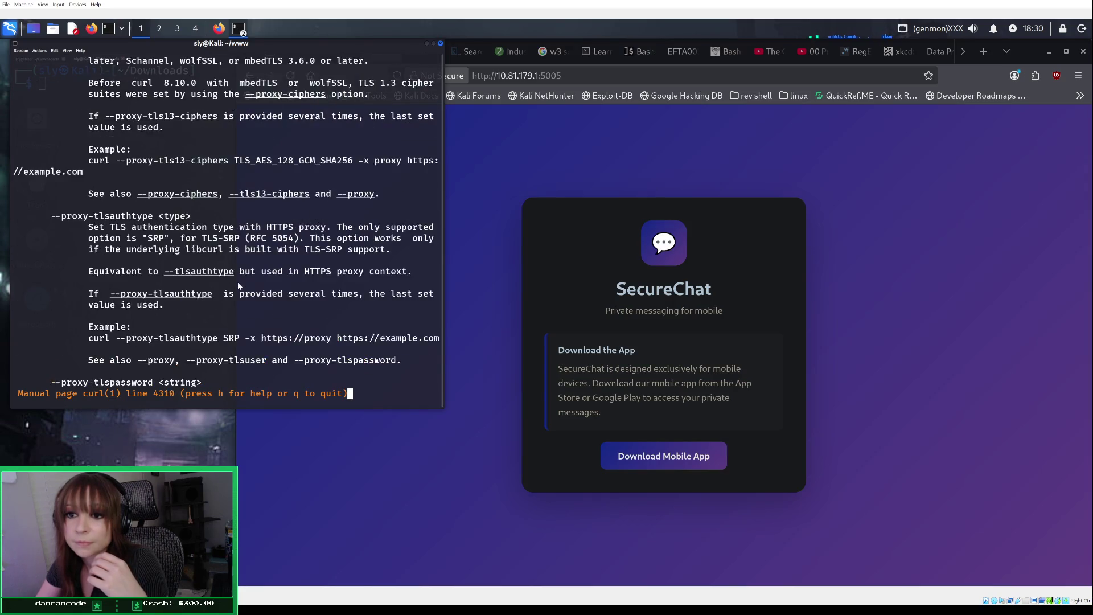
scroll(232, 275, down, 7)
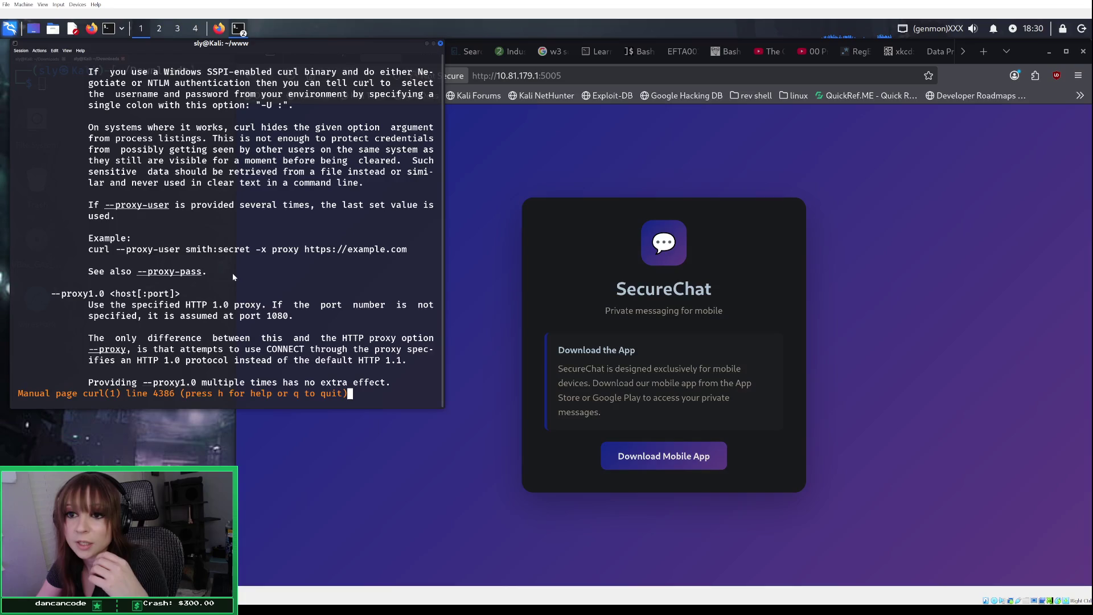
scroll(232, 276, up, 9)
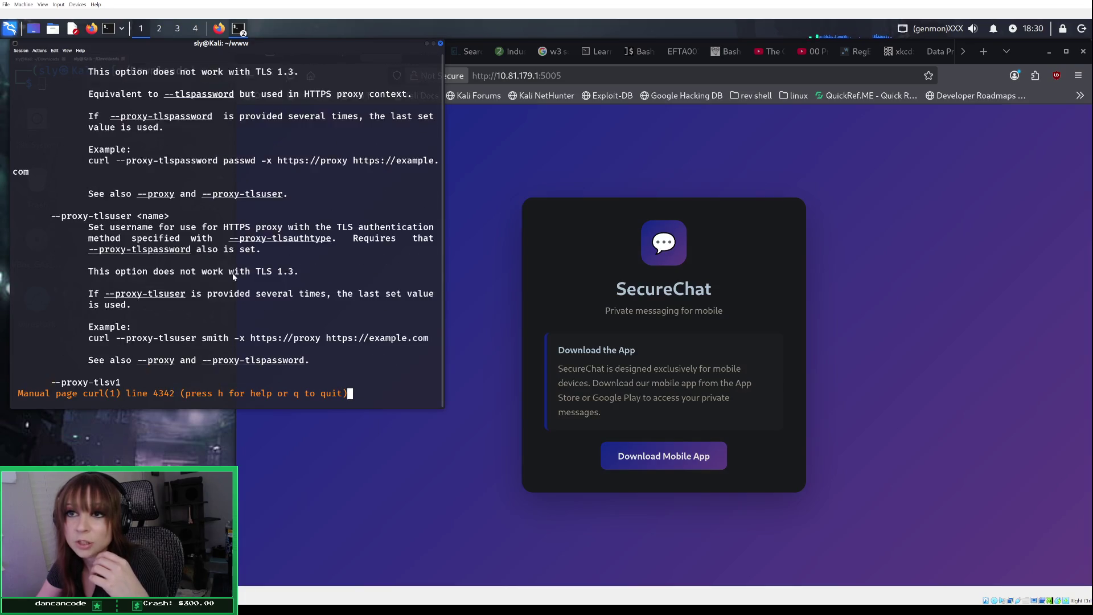
scroll(232, 276, down, 18)
scroll(233, 277, down, 19)
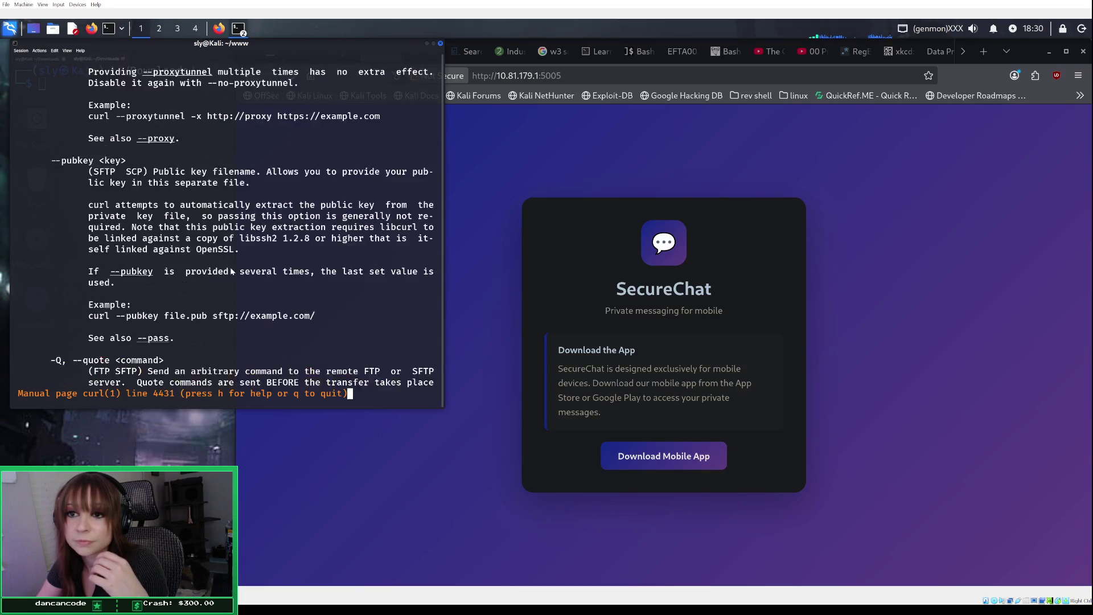
scroll(231, 271, down, 20)
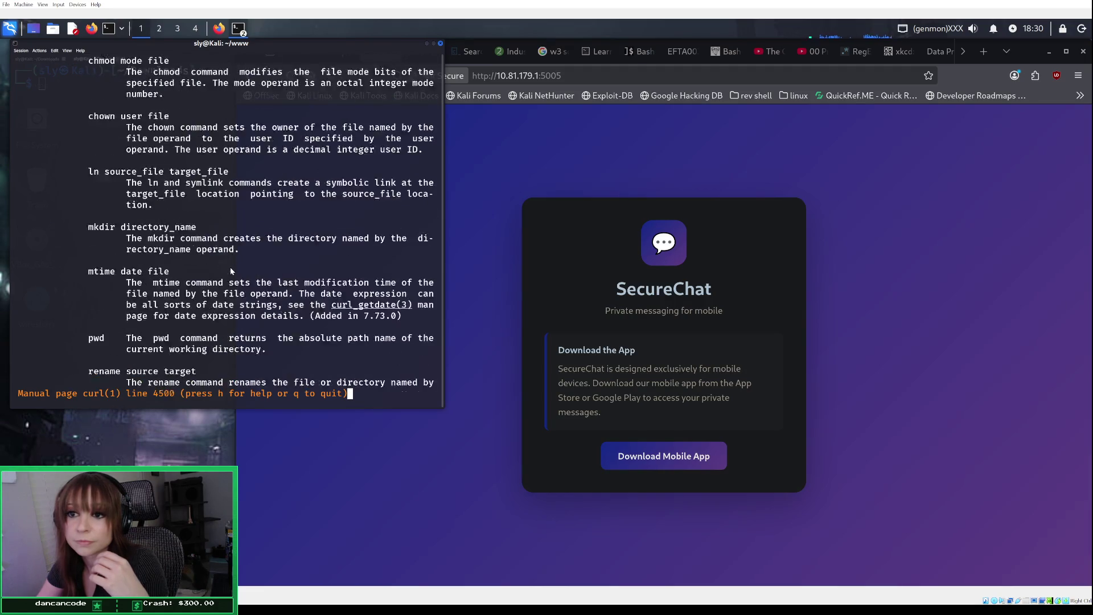
scroll(225, 259, down, 20)
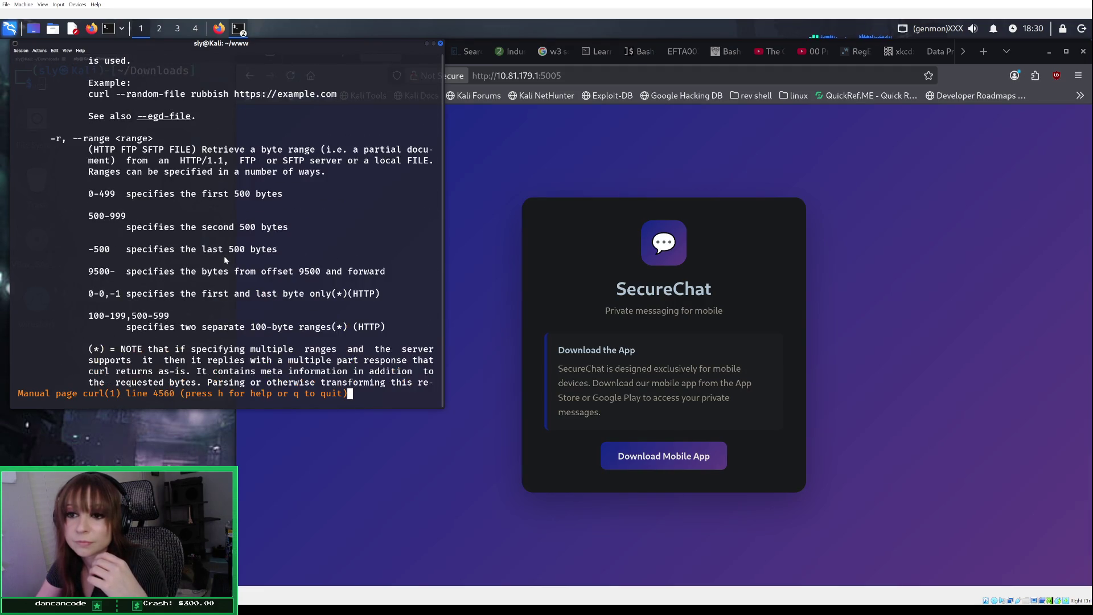
scroll(223, 256, down, 20)
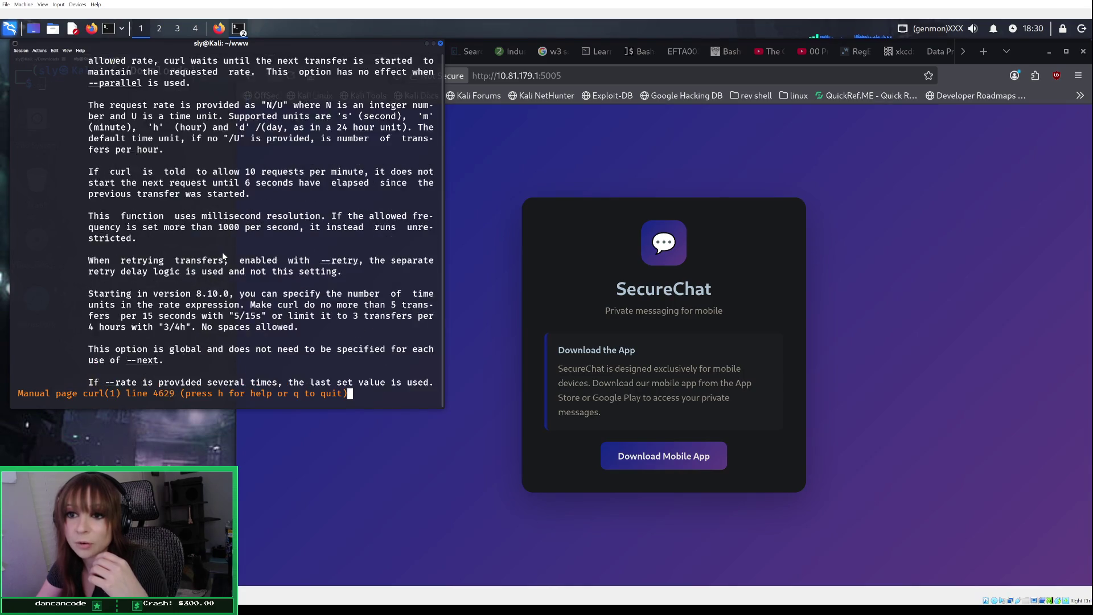
scroll(223, 256, down, 20)
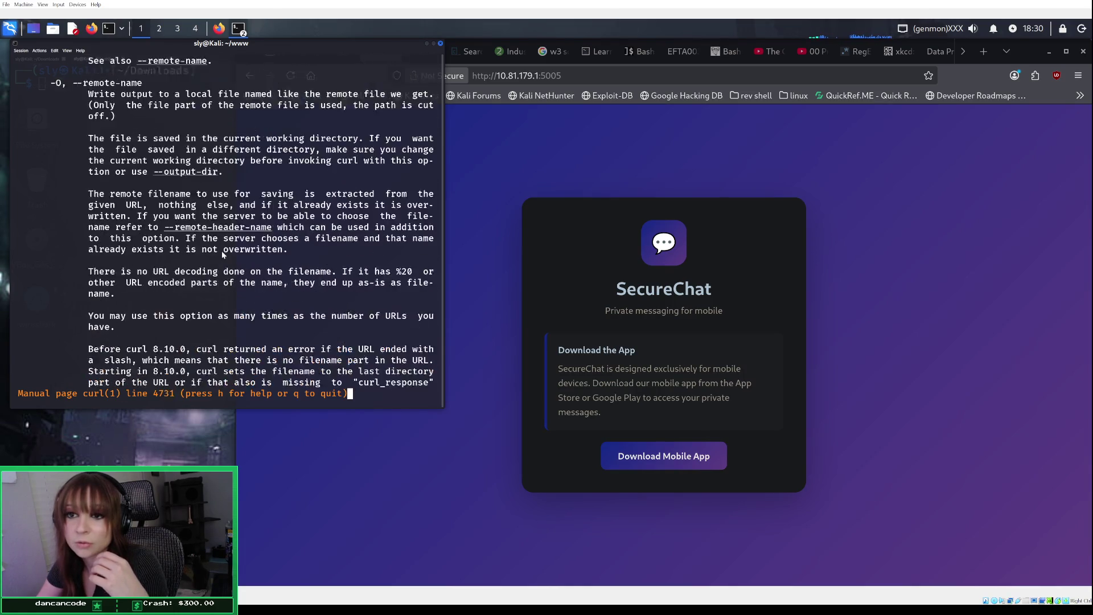
scroll(222, 254, down, 20)
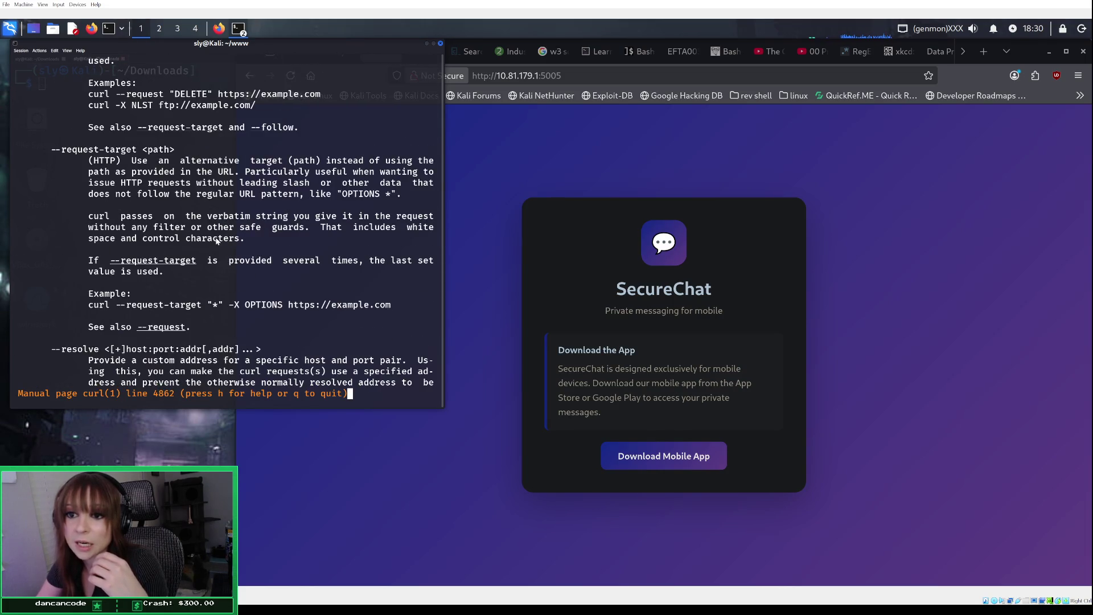
scroll(216, 241, down, 20)
scroll(216, 241, down, 20)
scroll(217, 241, down, 20)
scroll(210, 229, down, 20)
scroll(210, 229, down, 20)
scroll(211, 228, down, 15)
scroll(208, 225, down, 20)
scroll(207, 222, down, 20)
scroll(208, 224, down, 16)
scroll(184, 195, down, 17)
scroll(183, 192, down, 12)
scroll(183, 193, up, 6)
scroll(182, 189, up, 8)
scroll(182, 189, down, 20)
scroll(170, 186, down, 20)
scroll(169, 183, down, 20)
scroll(167, 179, down, 20)
scroll(168, 178, down, 20)
scroll(164, 178, down, 20)
scroll(164, 179, down, 18)
scroll(164, 179, down, 19)
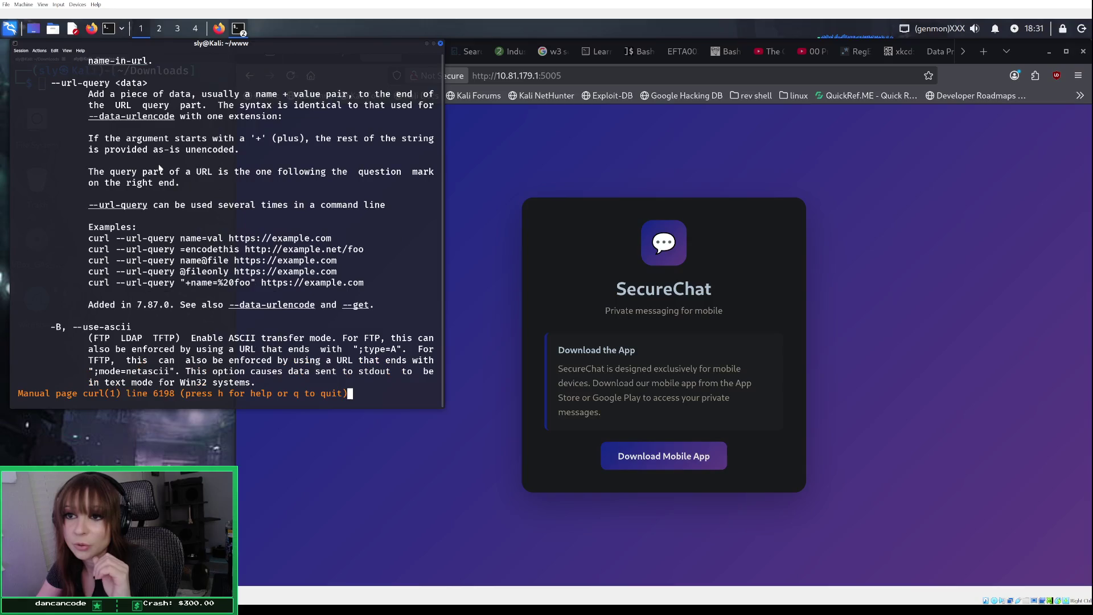
- Scroll the curl manual to the -A, --user-agent entry and its curl -A "Agent 007" example
scroll(160, 167, down, 10)
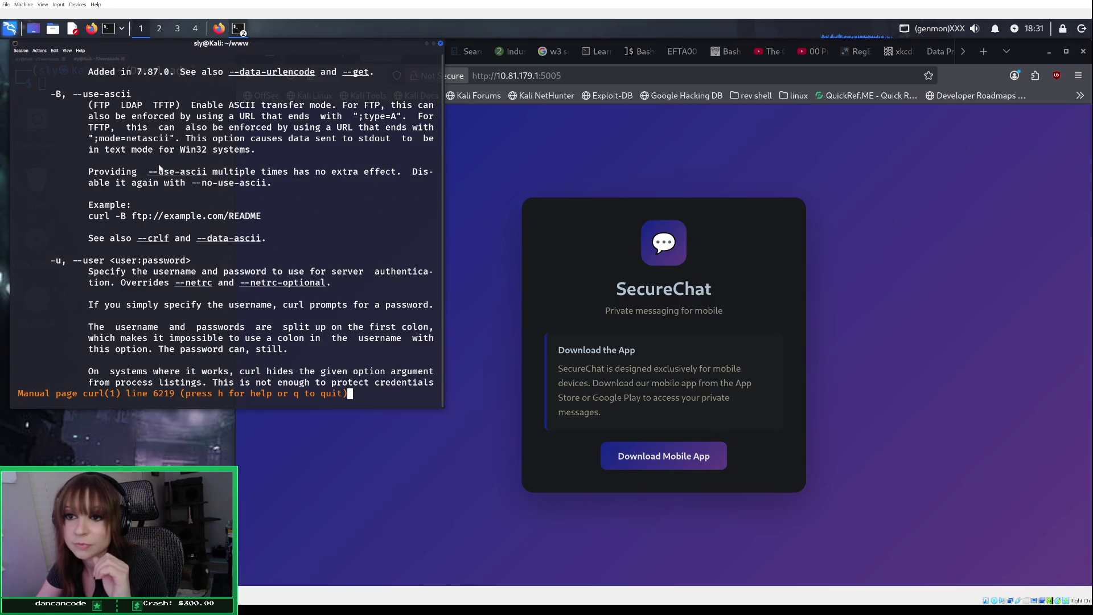
scroll(159, 166, down, 12)
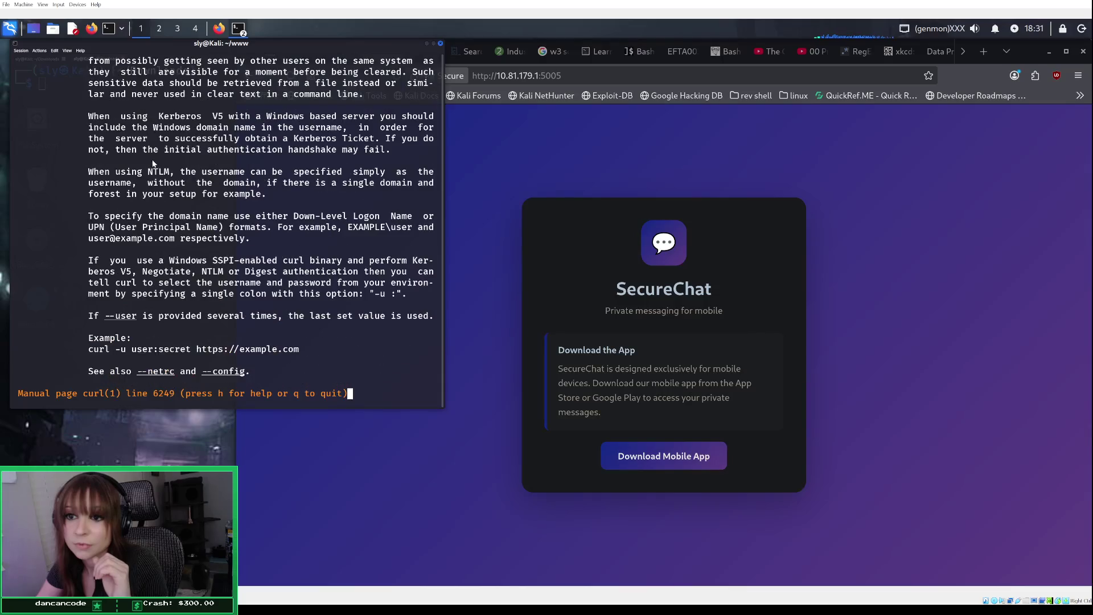
scroll(147, 159, down, 1)
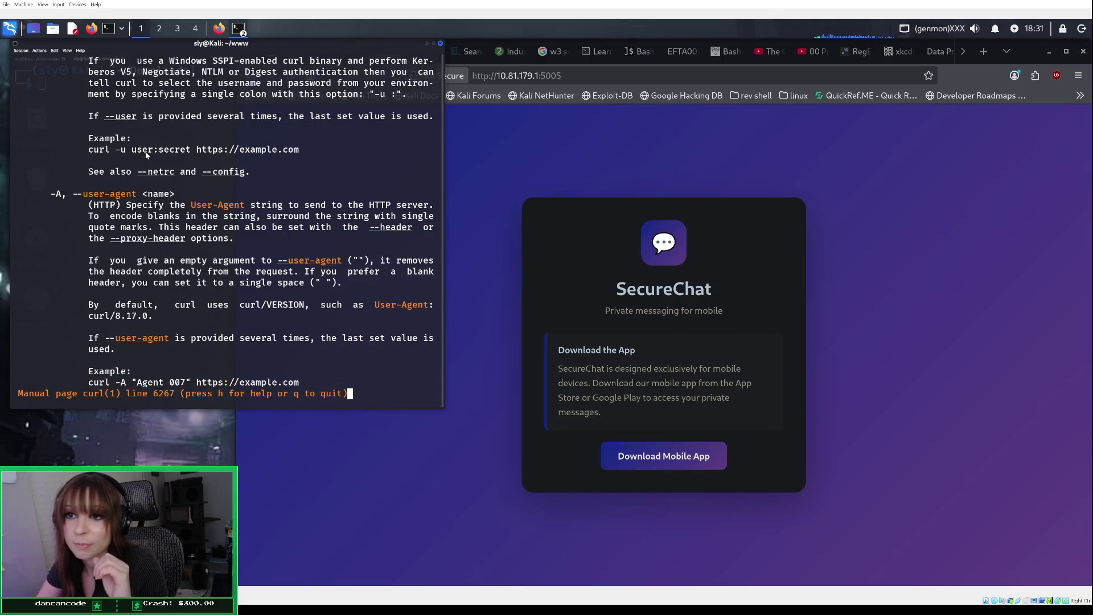
scroll(154, 150, down, 2)
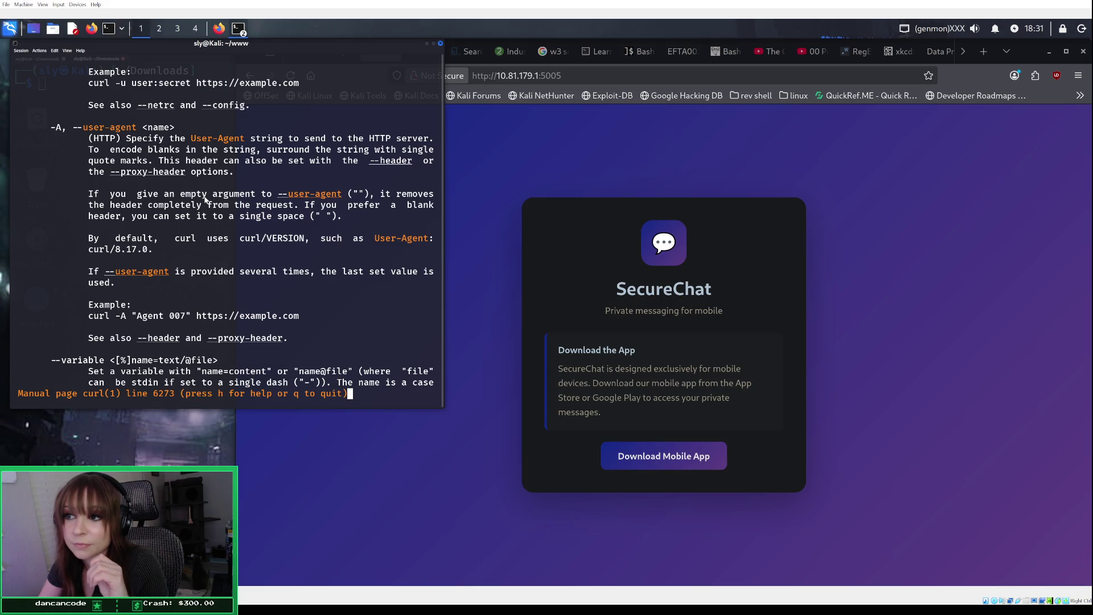
scroll(198, 195, down, 1)
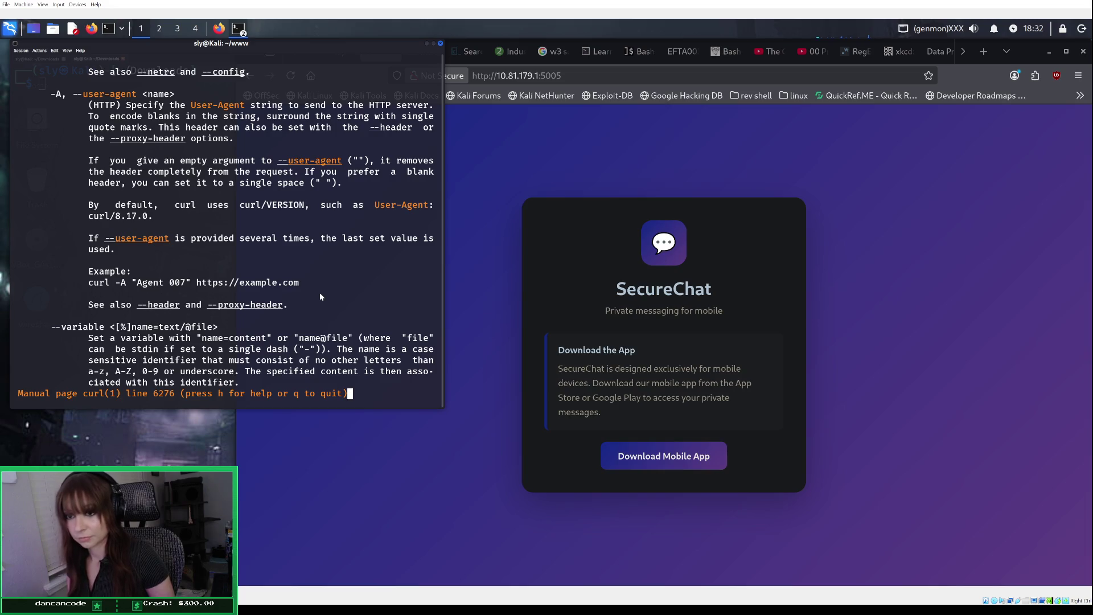
key(q)
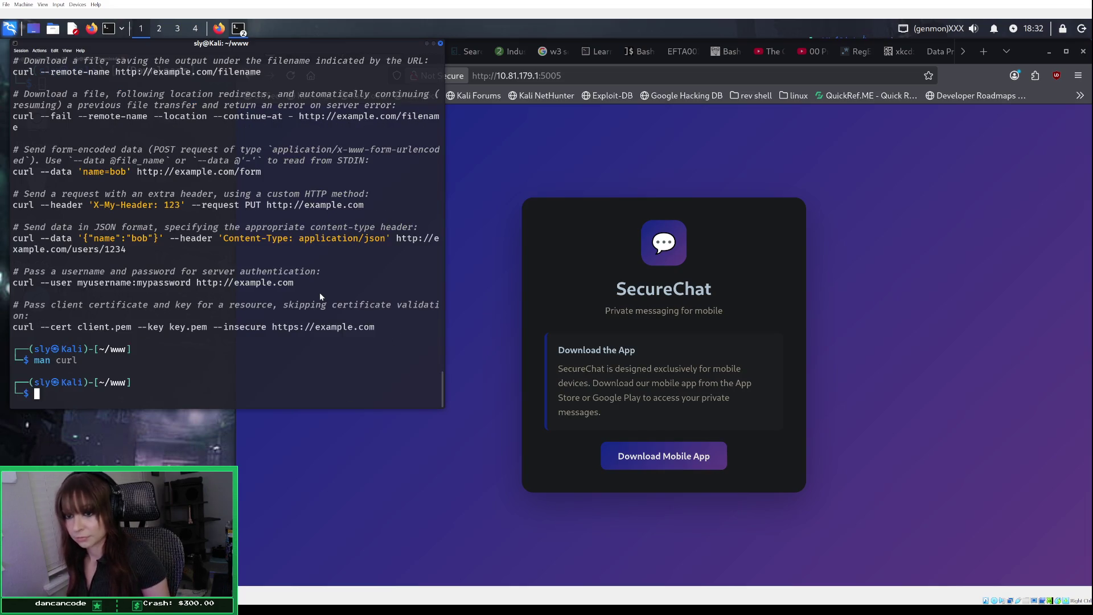
text(curl )
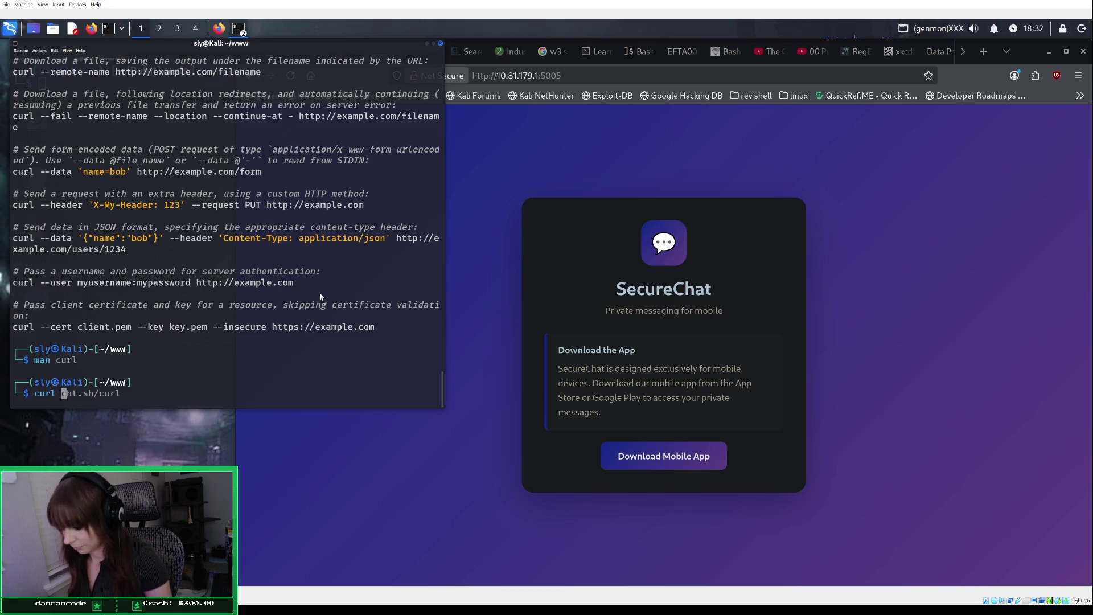
text(-A )
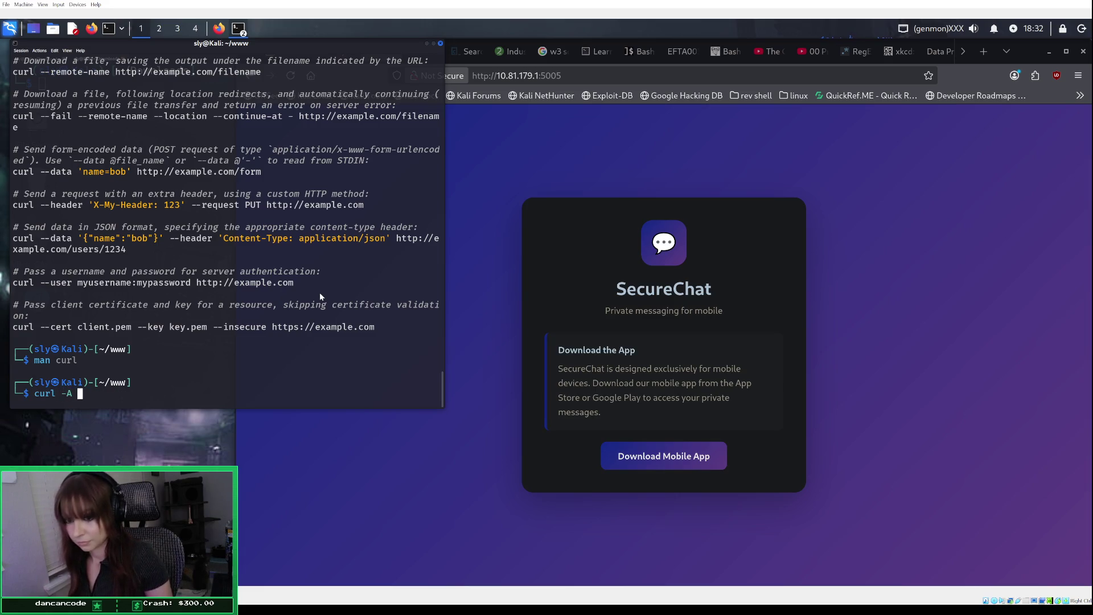
text(")
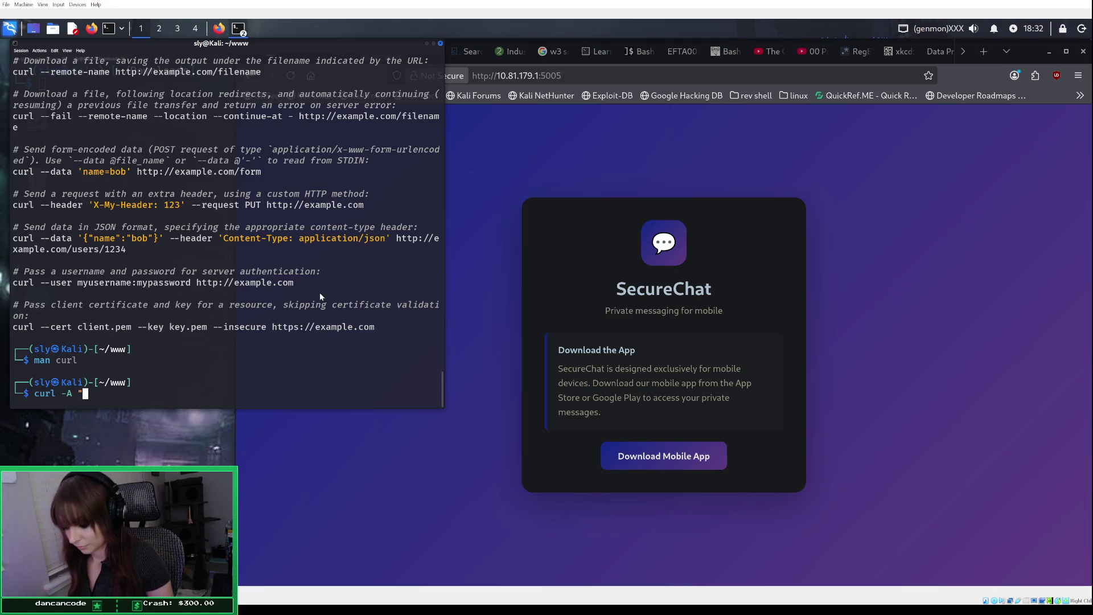
key(ctrl+shift+v)
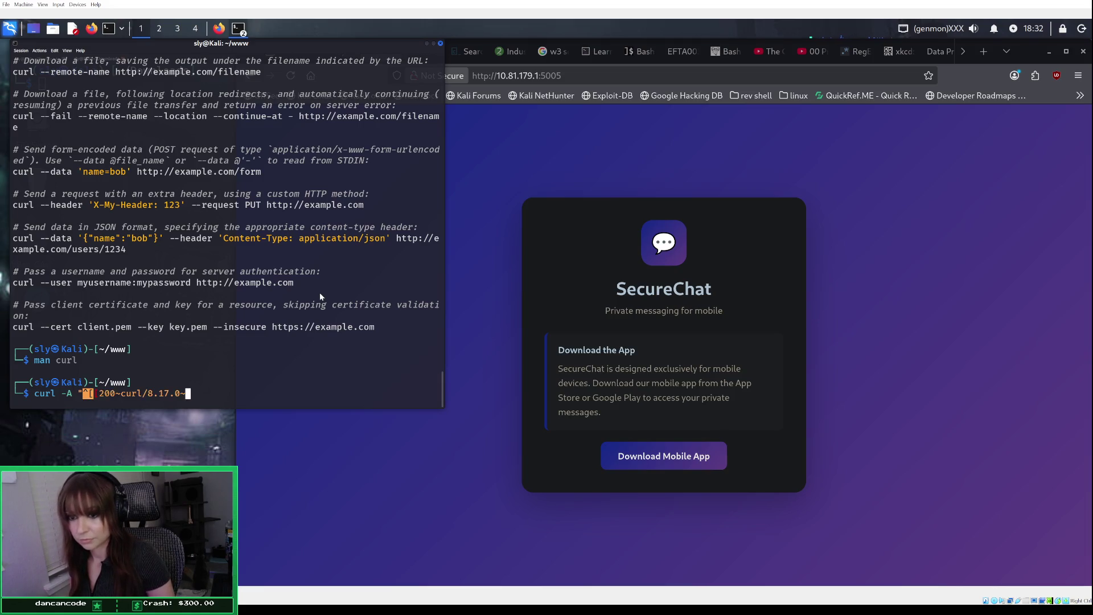
key(BackSpace)
key(Left)
key(Left)
key(Left)
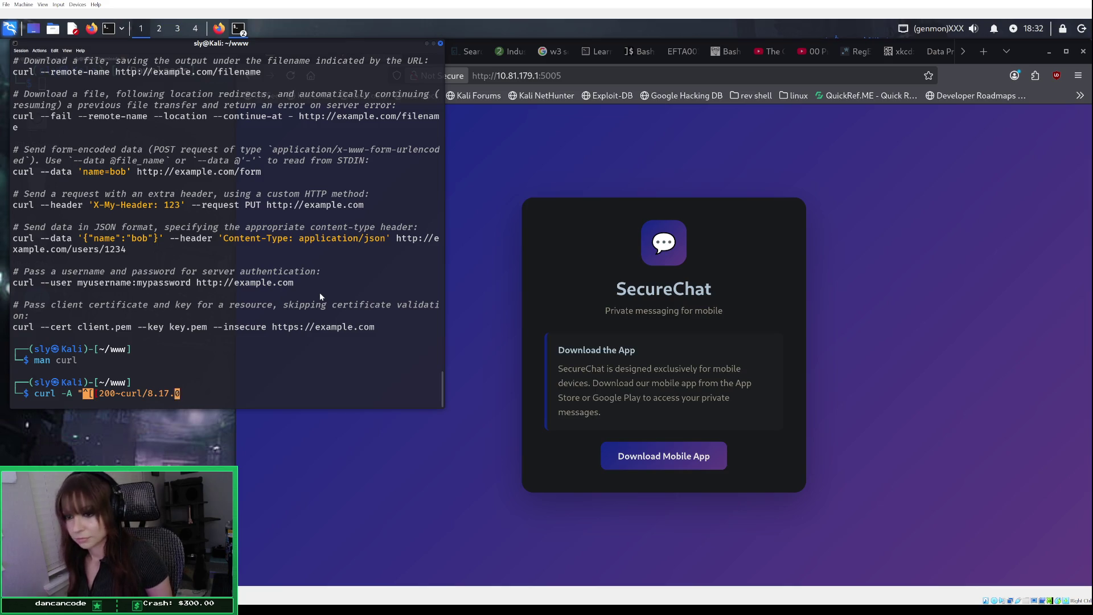
key(Left)
key(Left)
key(Left)
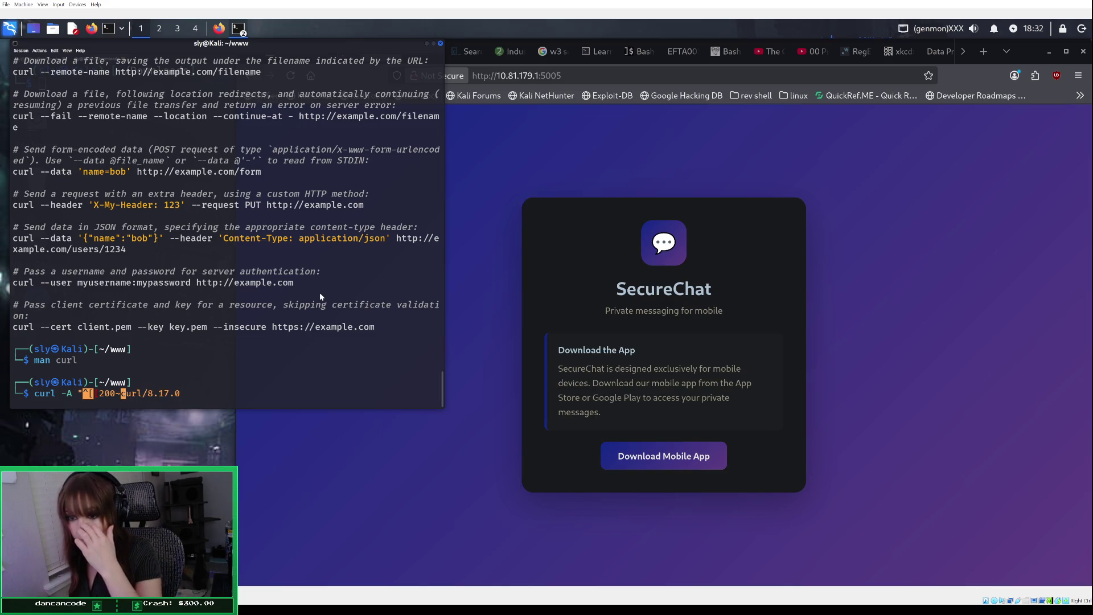
key(BackSpace)
key(BackSpace)
key(BackSpace)
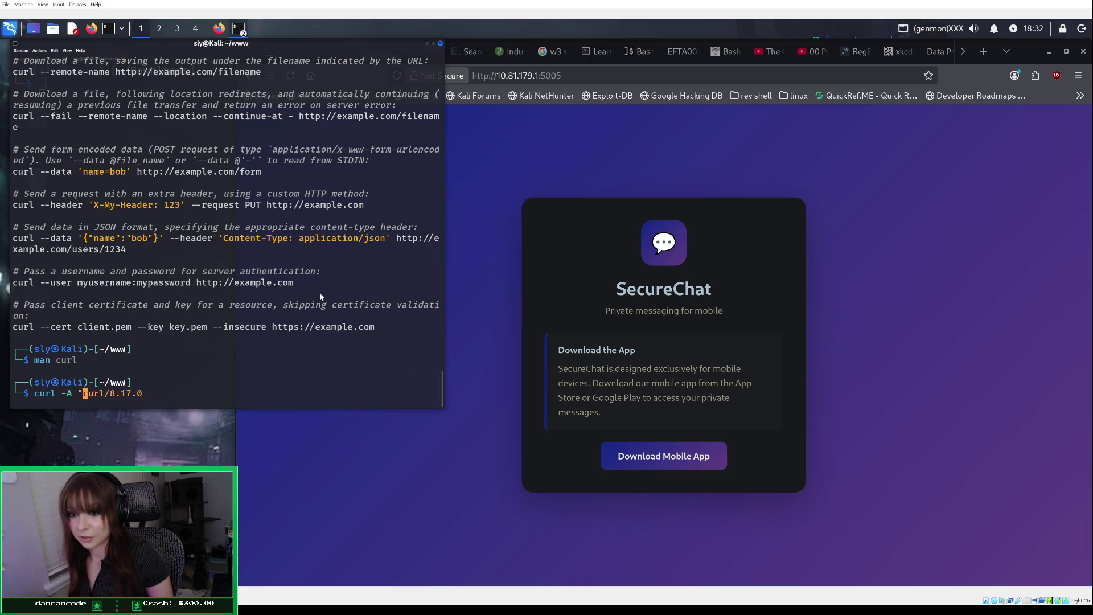
key(Right)
key(Right)
key(Right)
text(" )
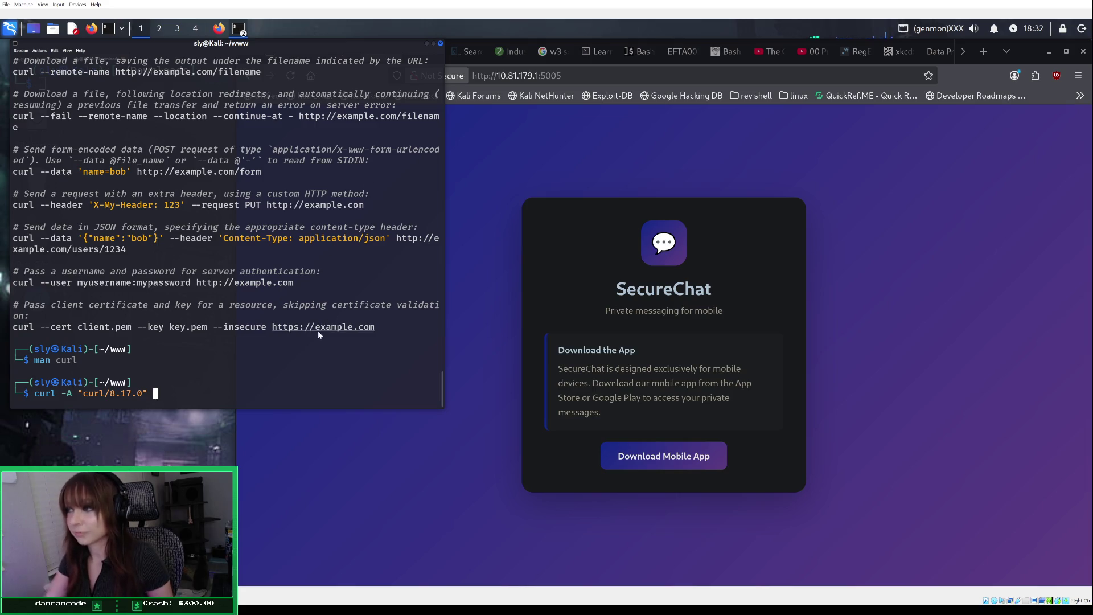
text(http)
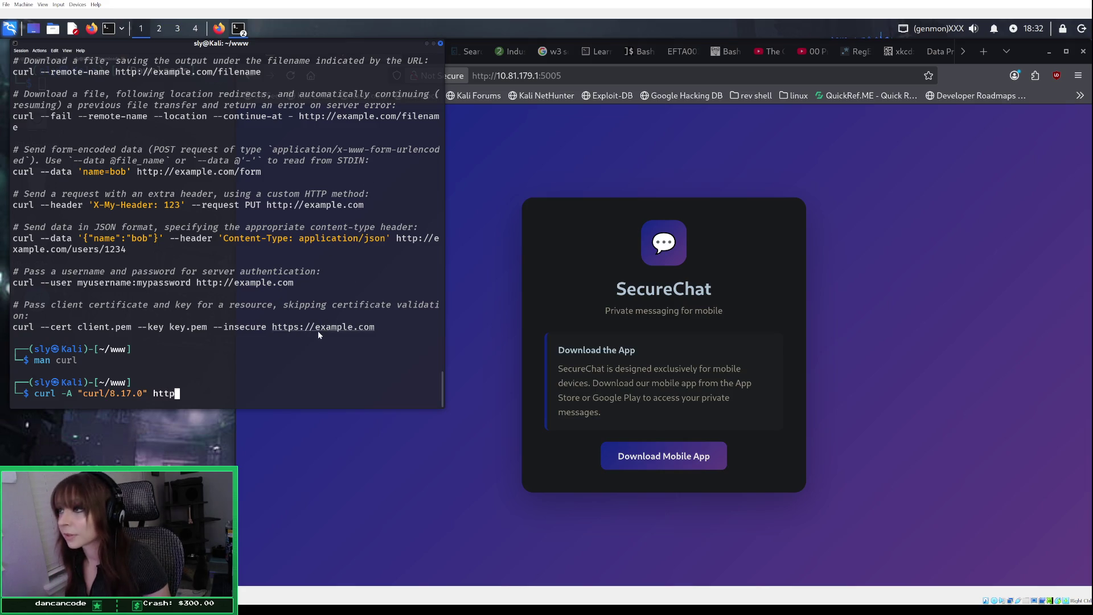
text(://)
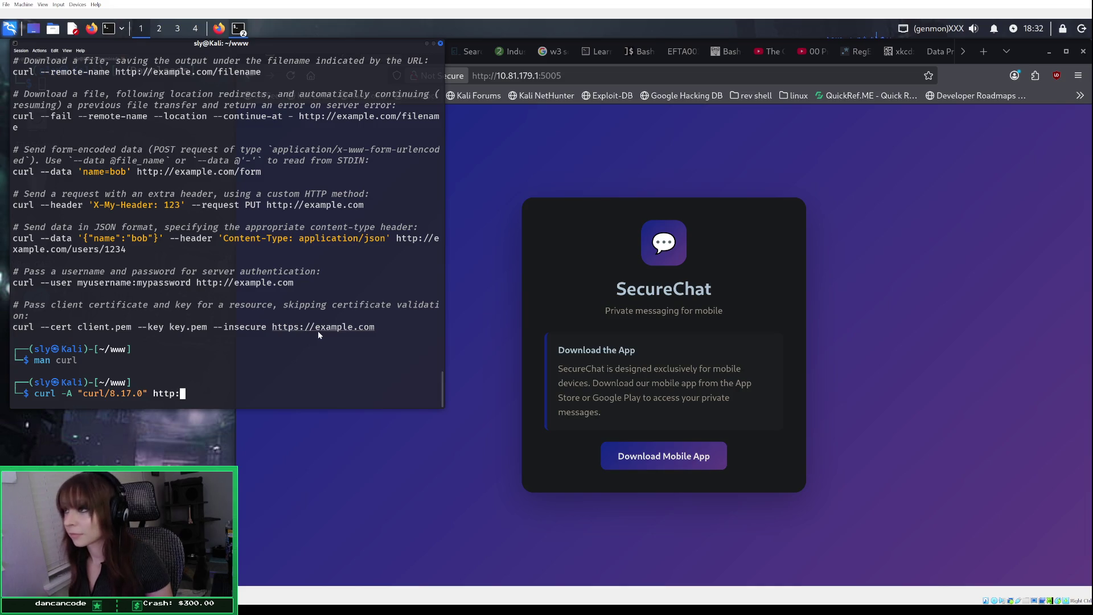
text(10.81)
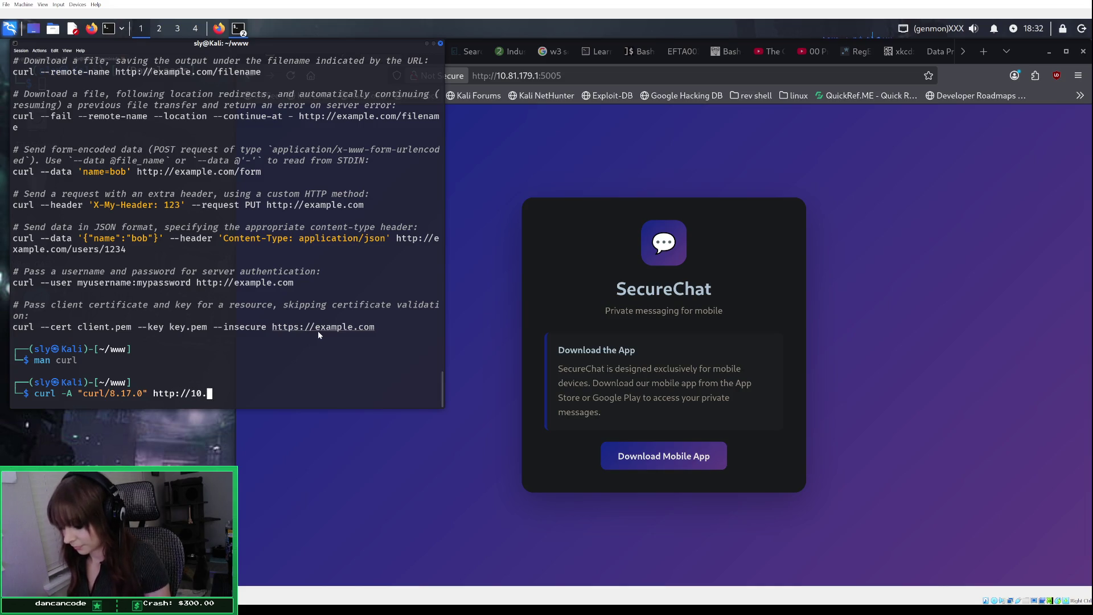
text(.179)
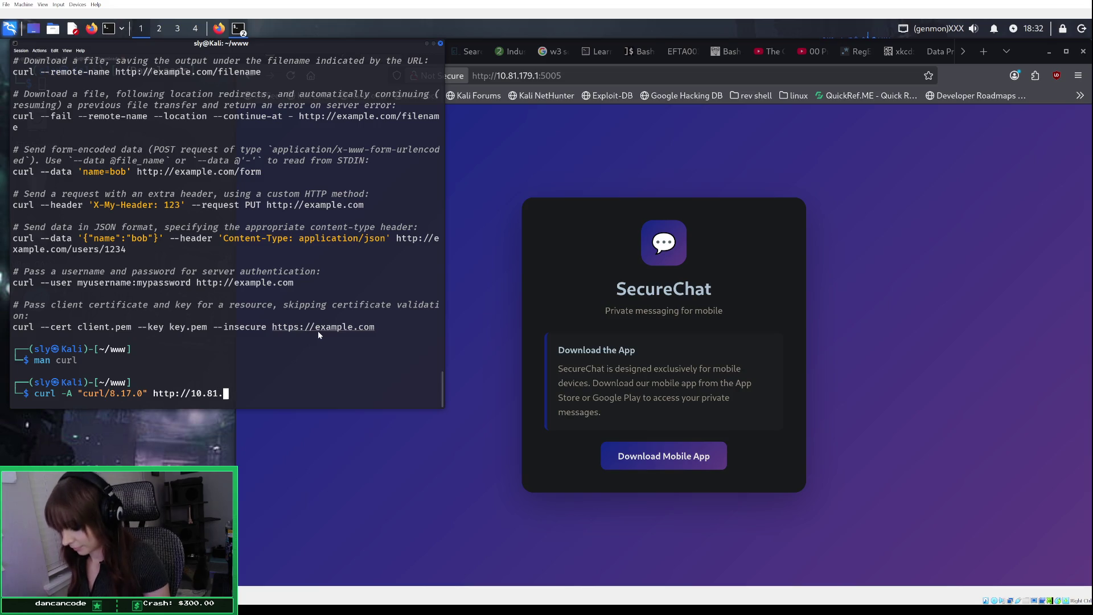
text(.1:)
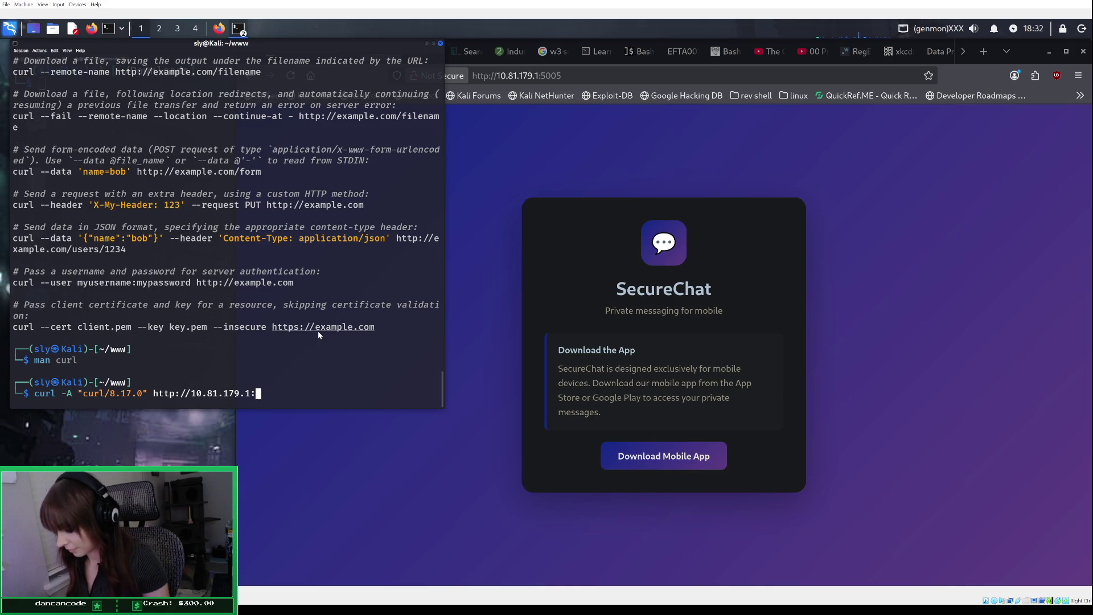
text(5005)
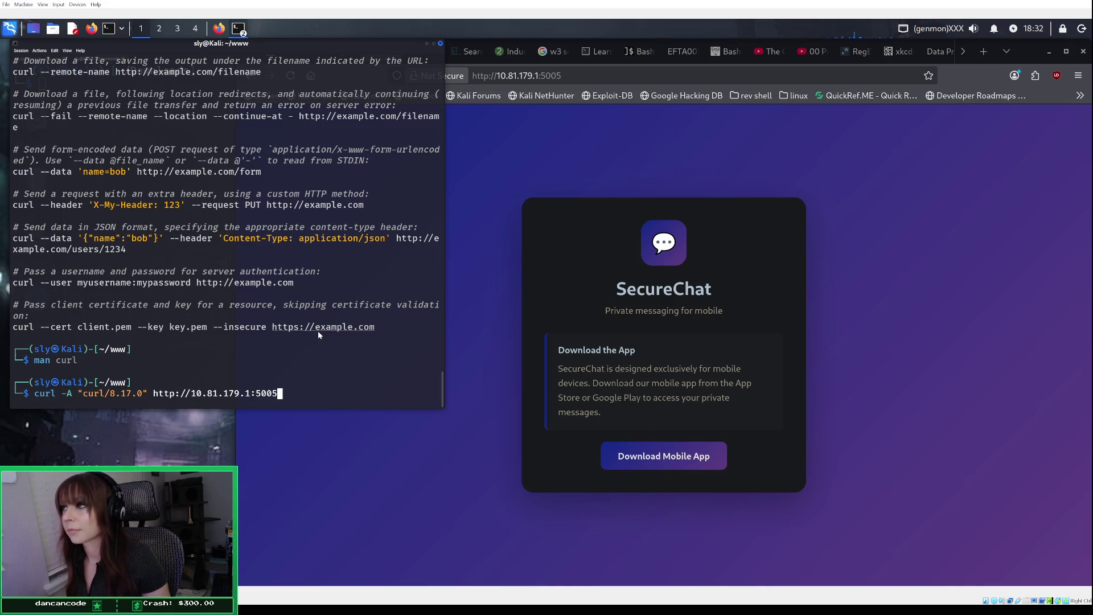
key(Return)
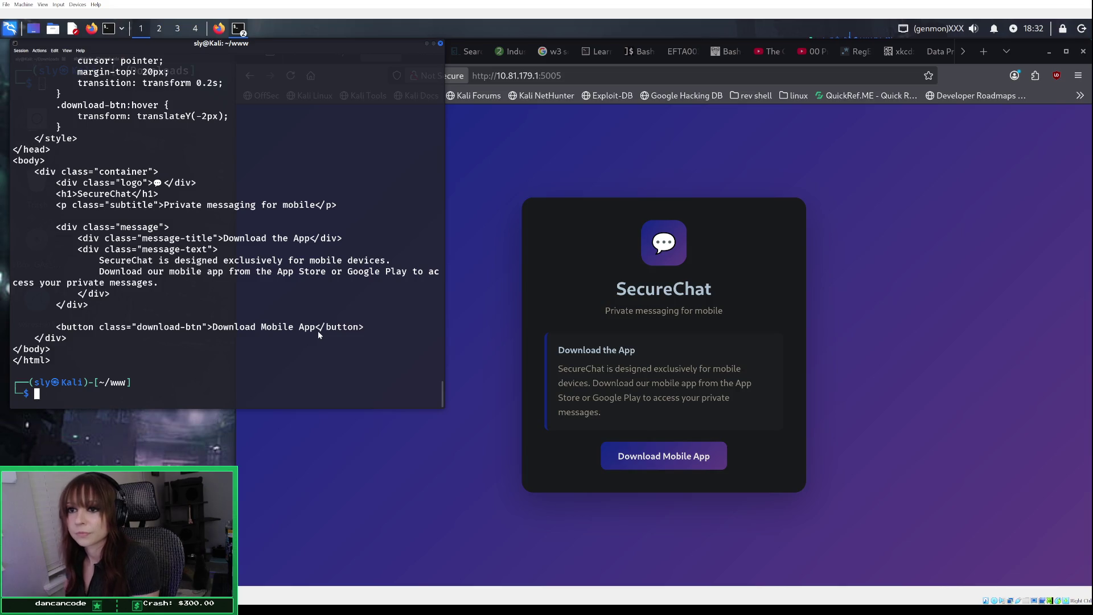
- Review the returned SecureChat HTML, then bring Firefox to the front
scroll(299, 260, up, 15)
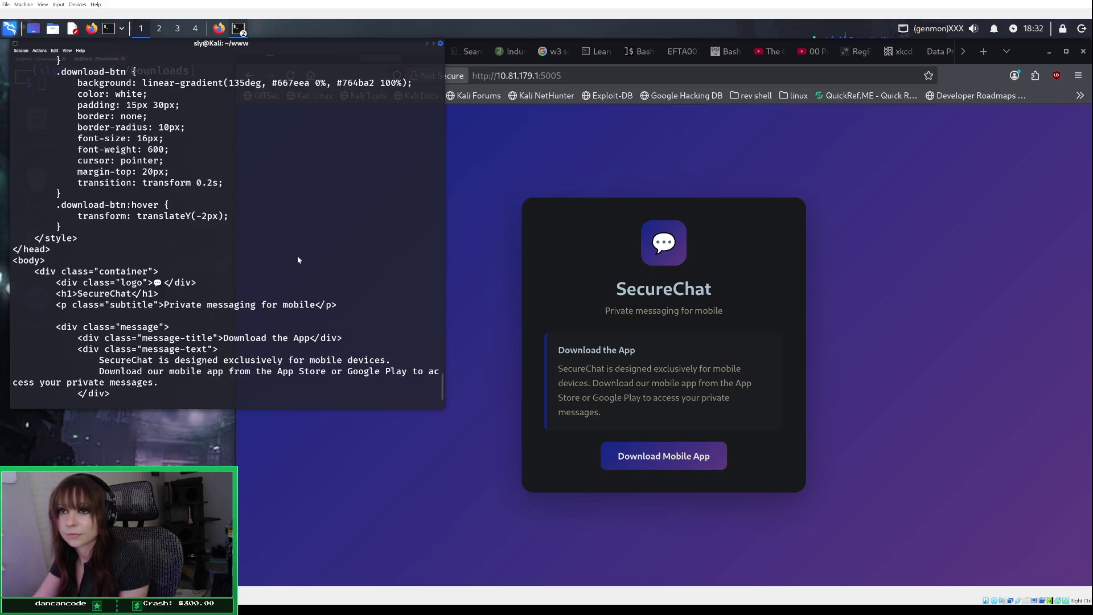
scroll(297, 260, up, 10)
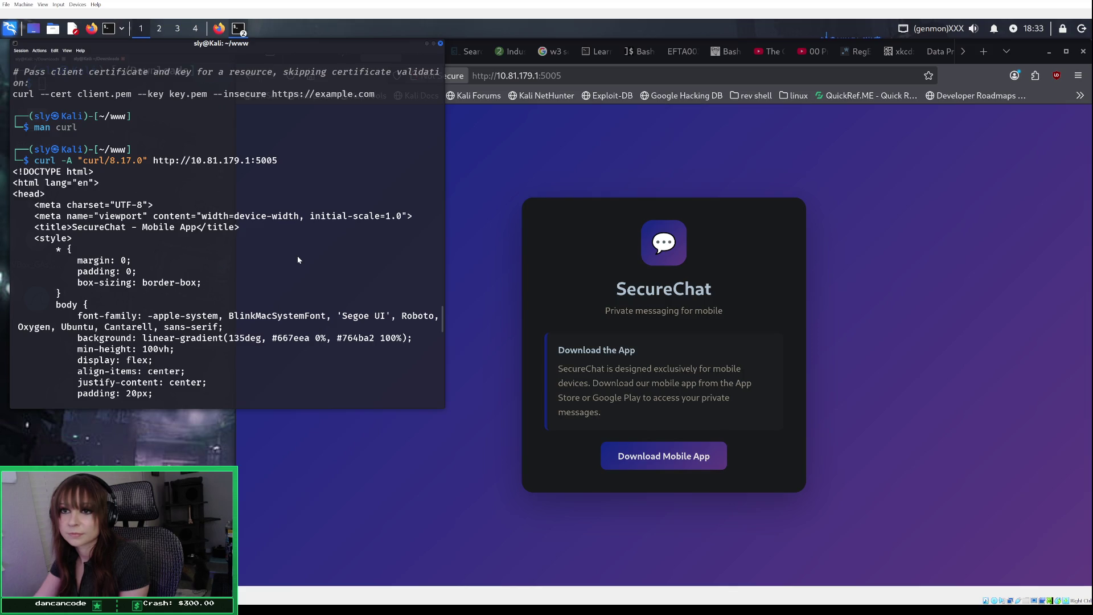
scroll(293, 262, down, 1)
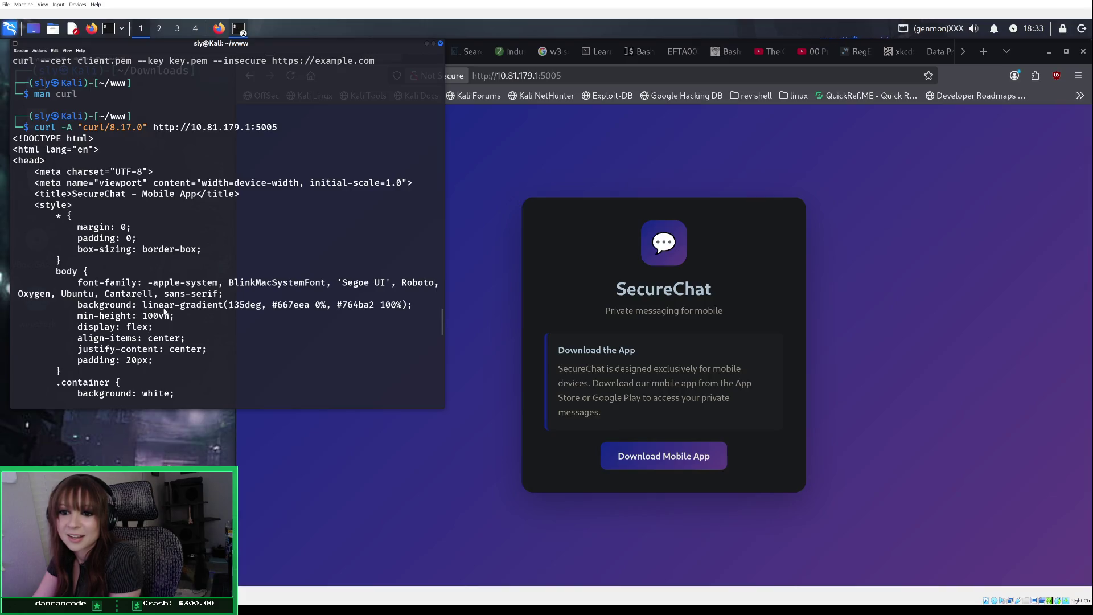
scroll(165, 310, down, 1)
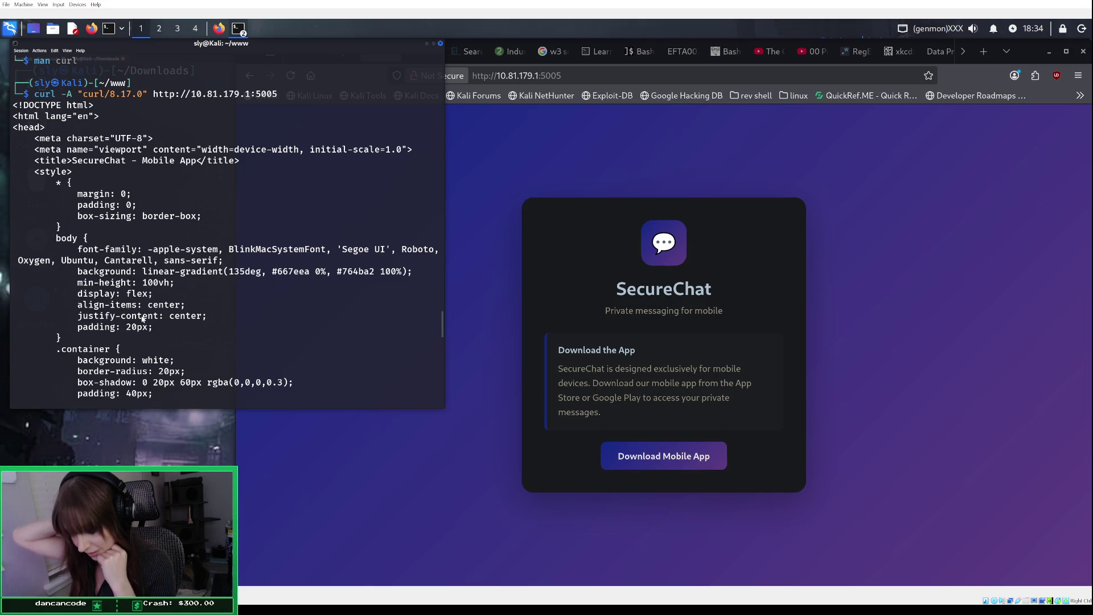
click(517, 141)
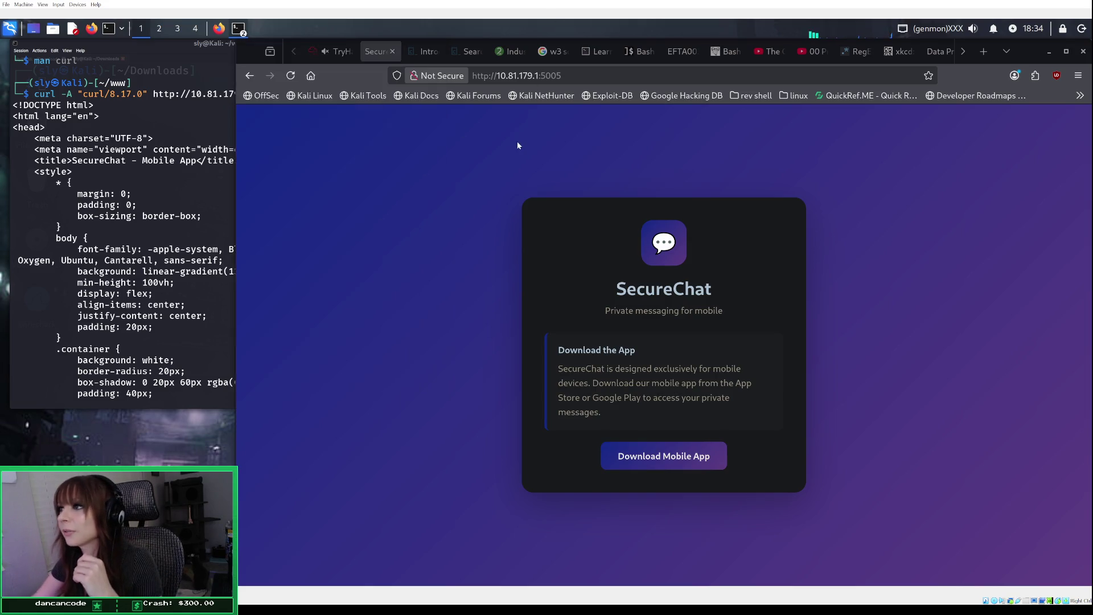
- In a new tab, Google 'useragent for getting a web browser version of an app' and expand the AI Overview
click(984, 51)
click(846, 76)
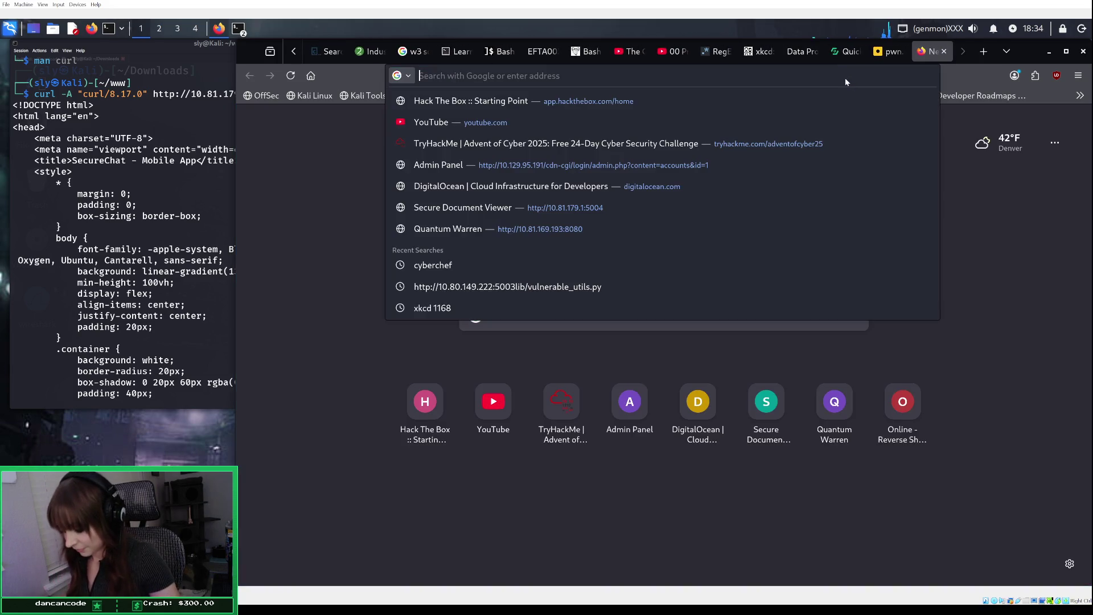
text(useragent for )
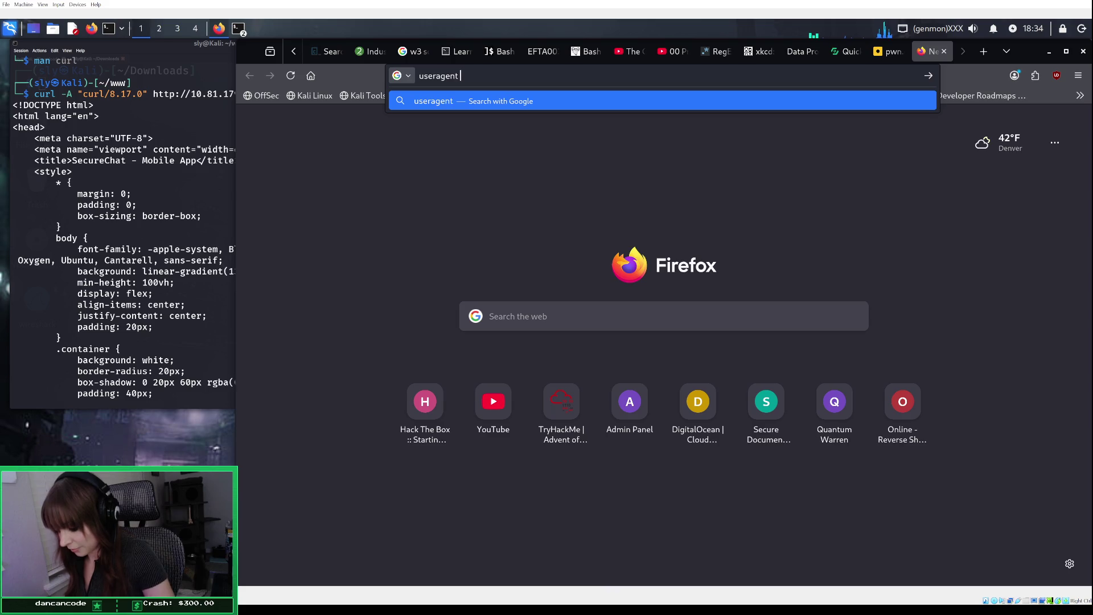
text(getting )
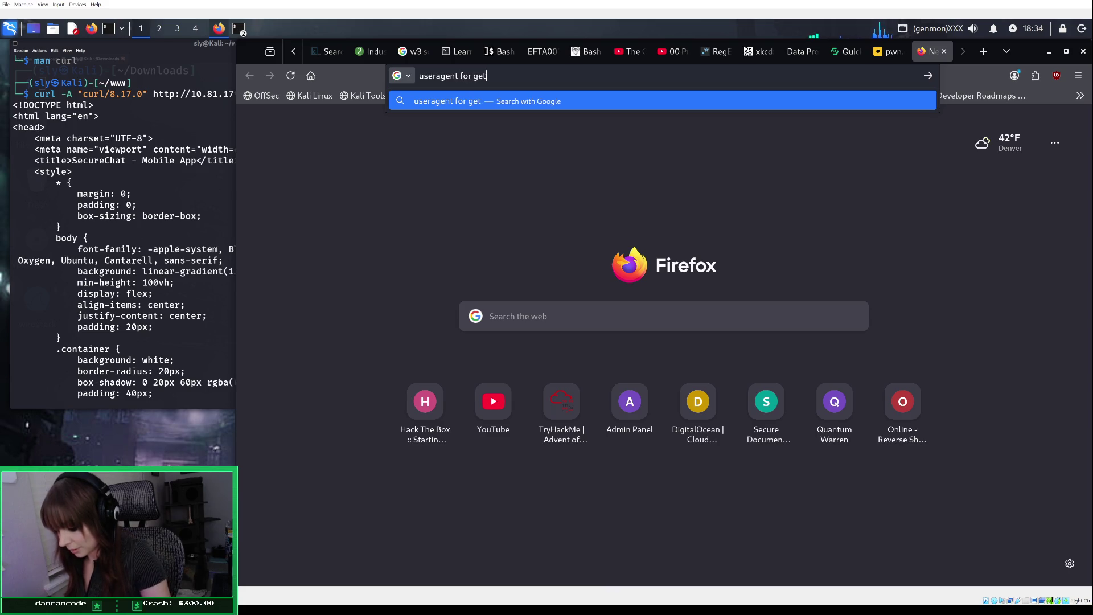
text(a web)
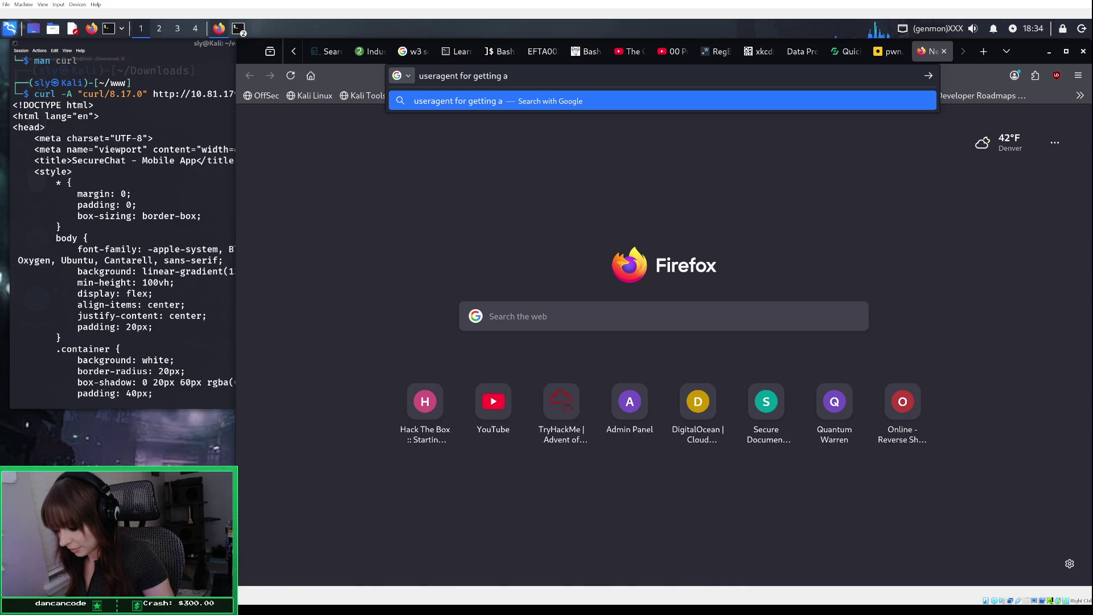
text( brow)
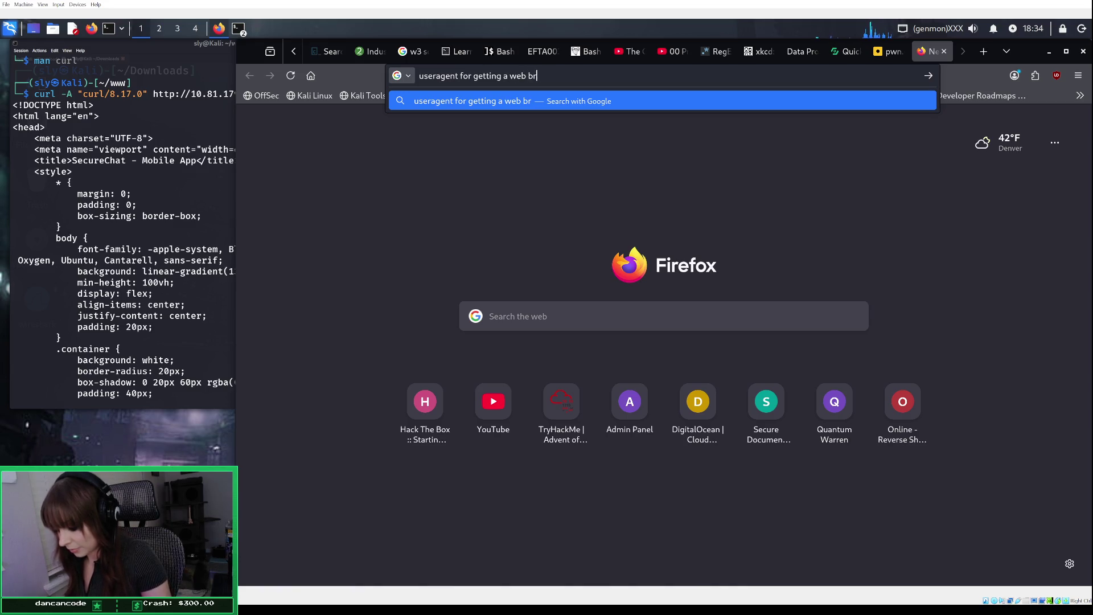
text(ser)
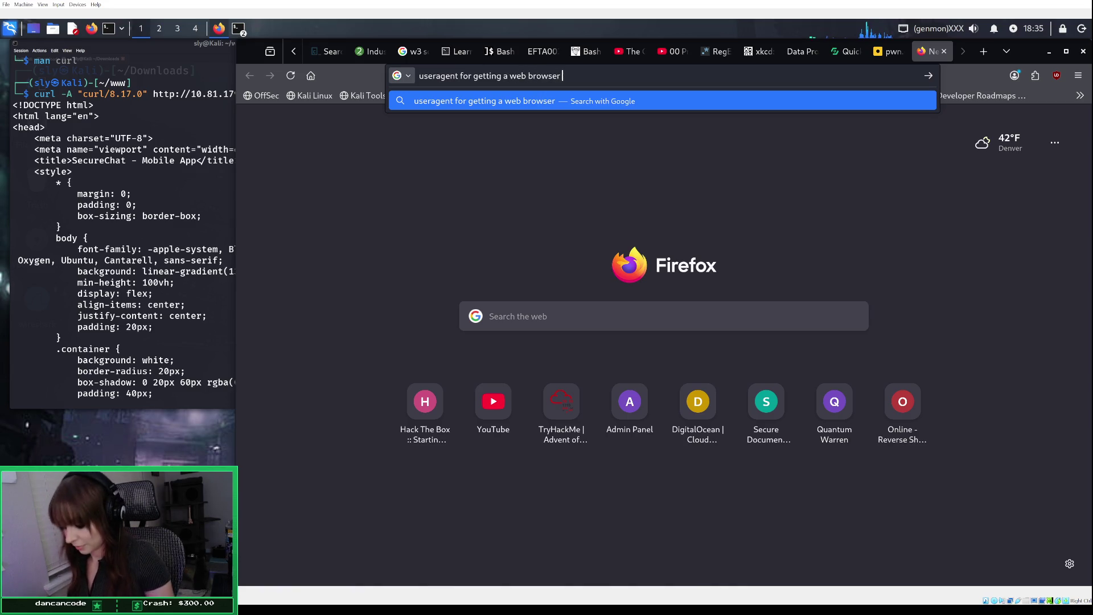
text( version of a)
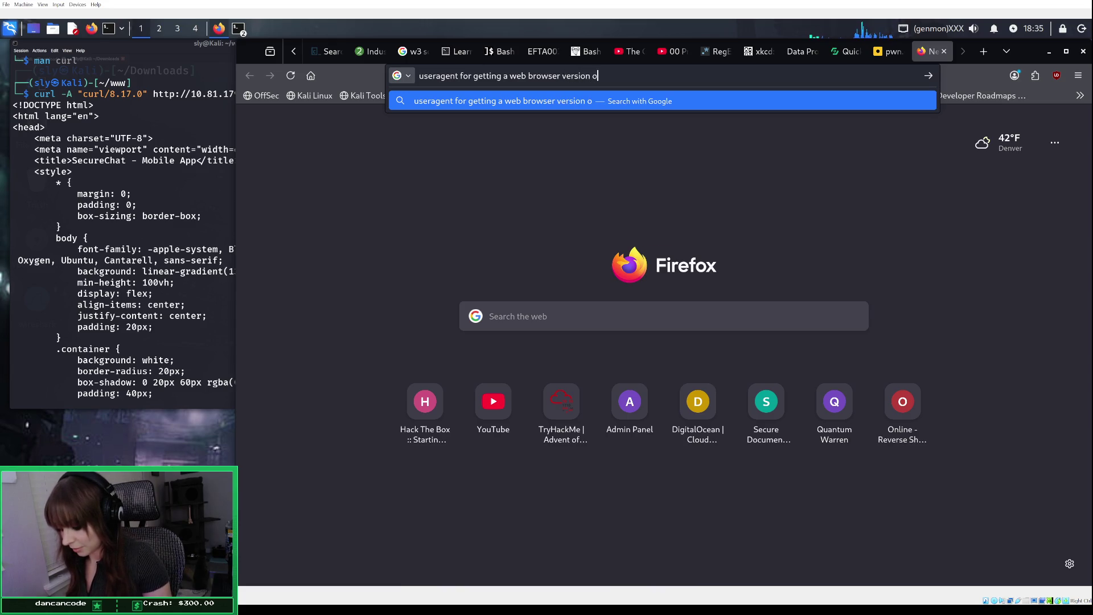
text(n app)
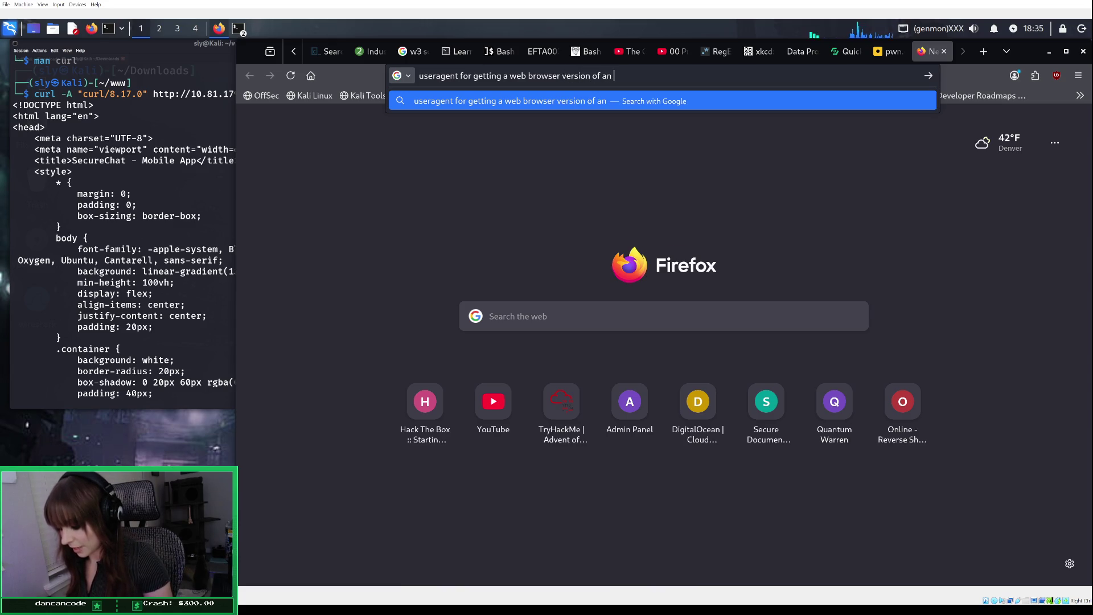
key(Return)
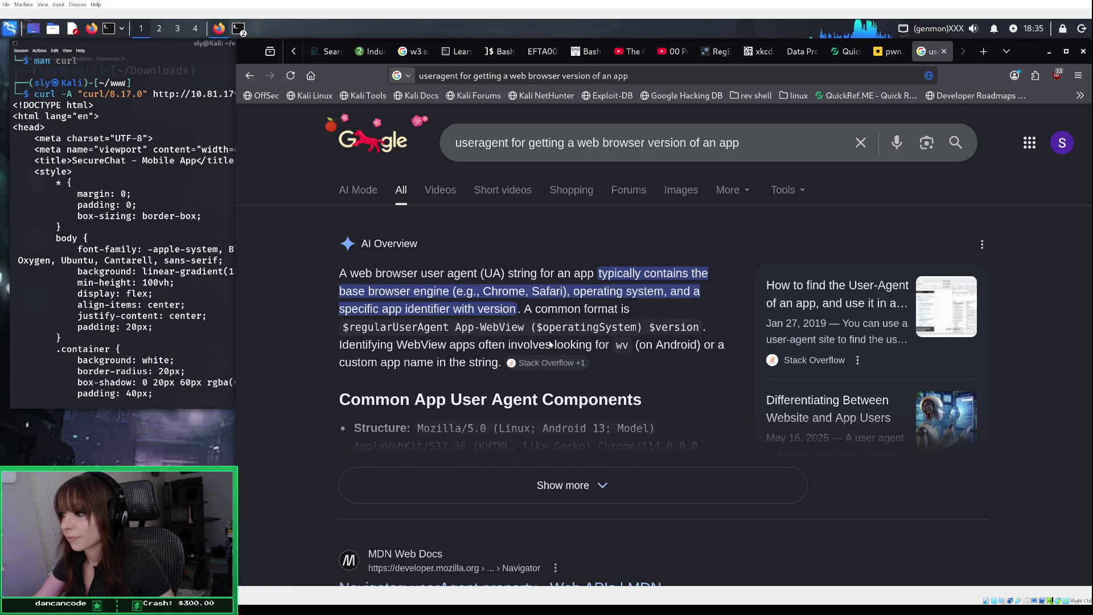
click(535, 491)
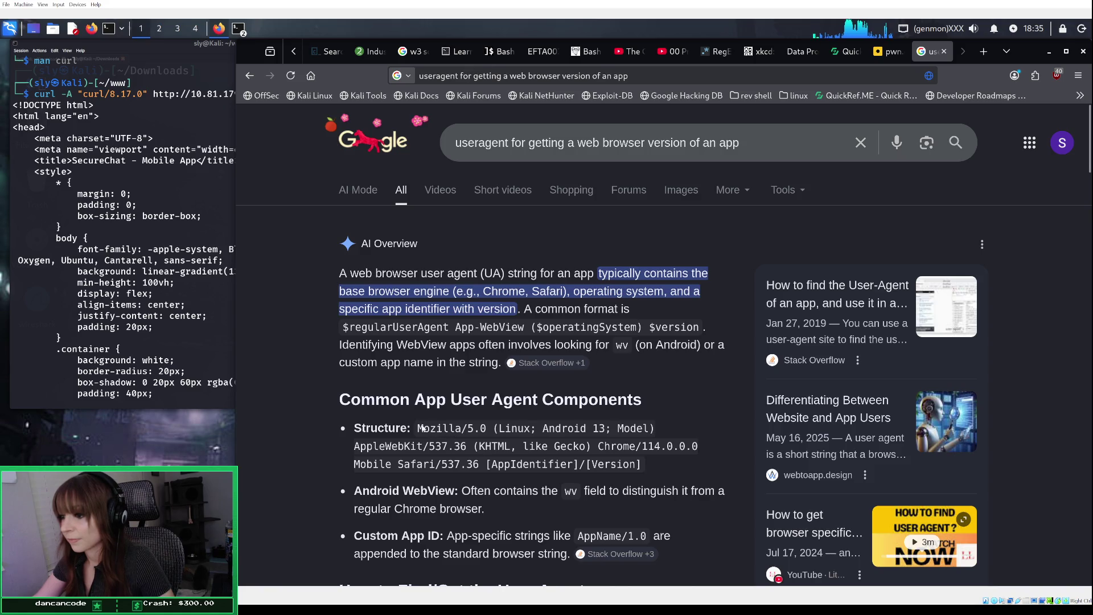
- Copy 'Mozilla/5.0' from the Structure line of the AI Overview
drag(418, 428, 490, 428)
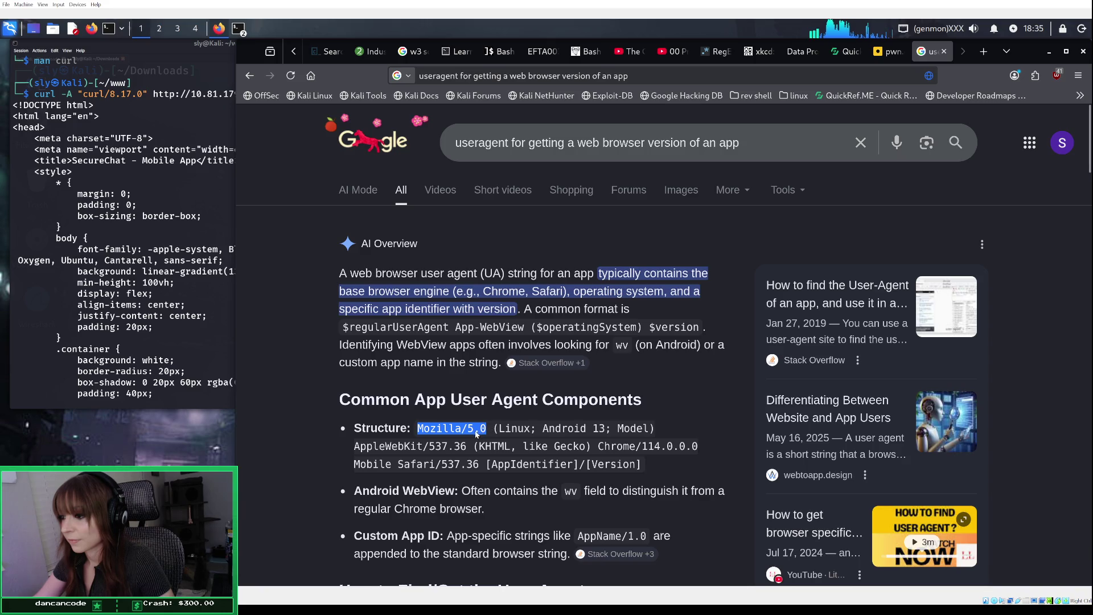
click(465, 434)
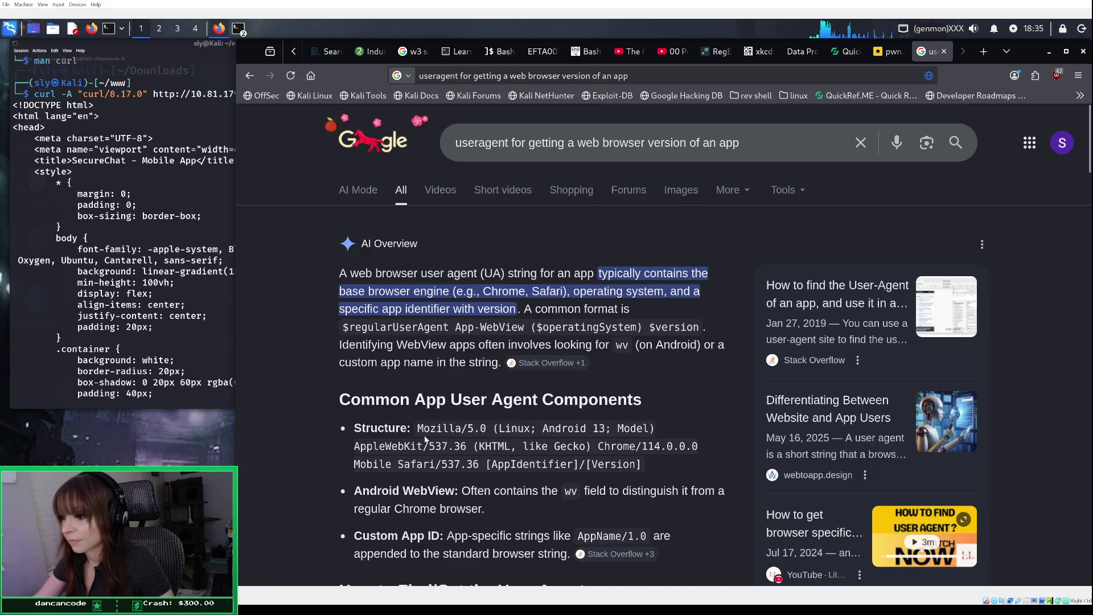
drag(416, 432, 477, 429)
right_click(477, 429)
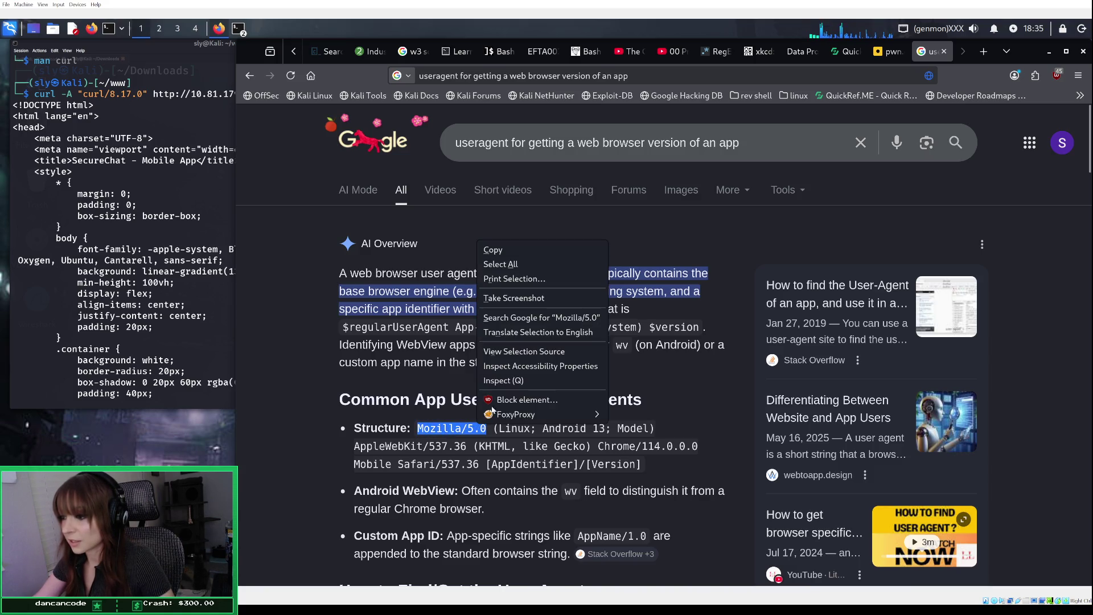
click(499, 263)
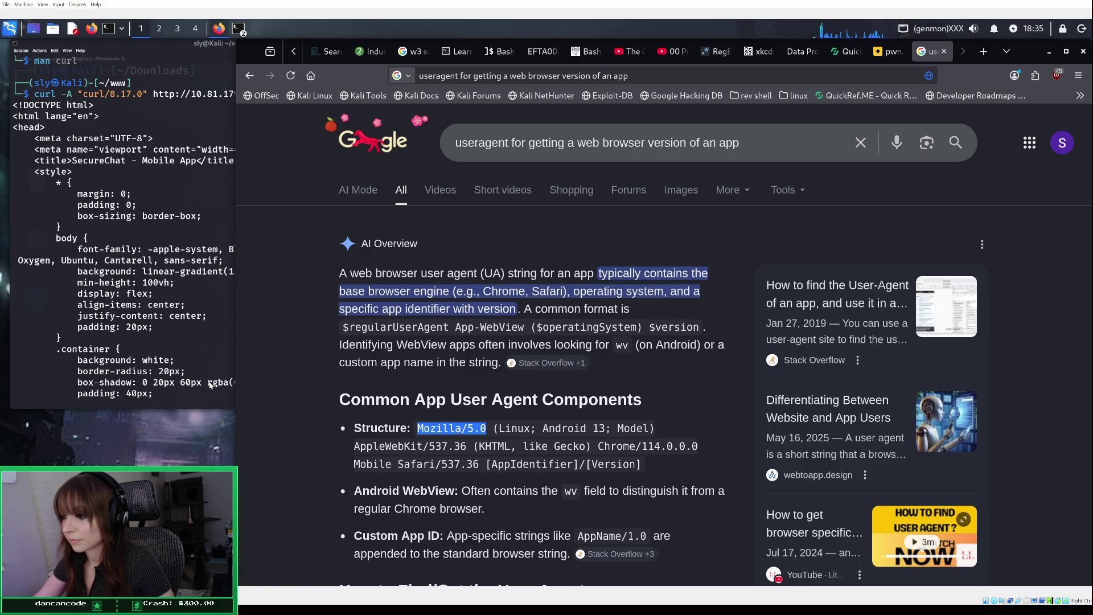
- Recall the curl command, swap curl/8.17.0 for the pasted Mozilla/5.0, then clear the line
click(196, 395)
scroll(195, 394, down, 10)
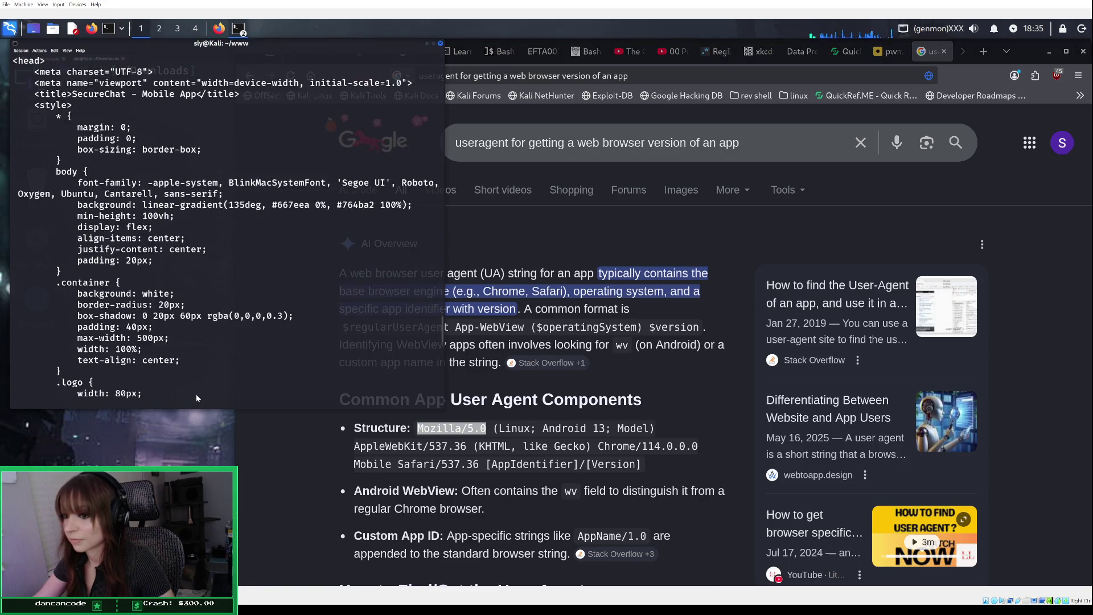
scroll(197, 394, down, 10)
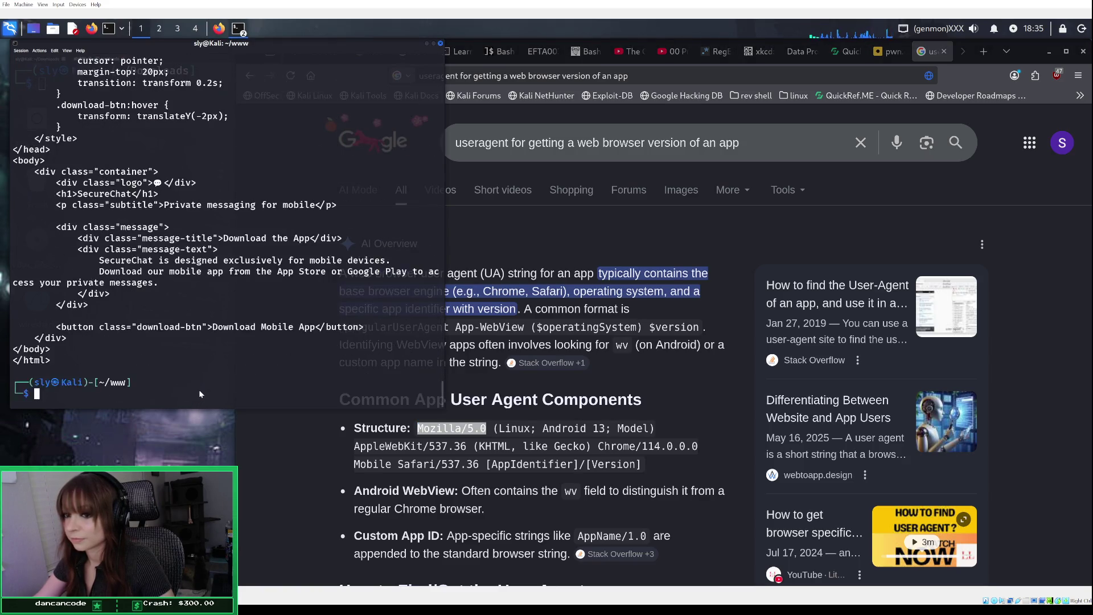
key(Up)
key(Left)
key(Left)
key(Left)
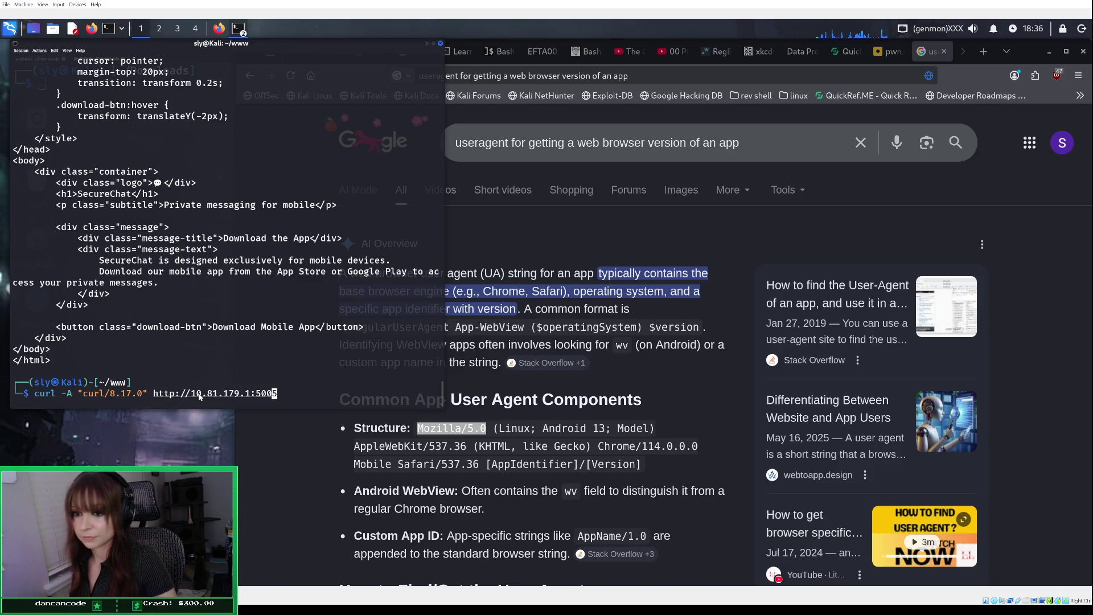
key(Left)
key(Left)
key(Left)
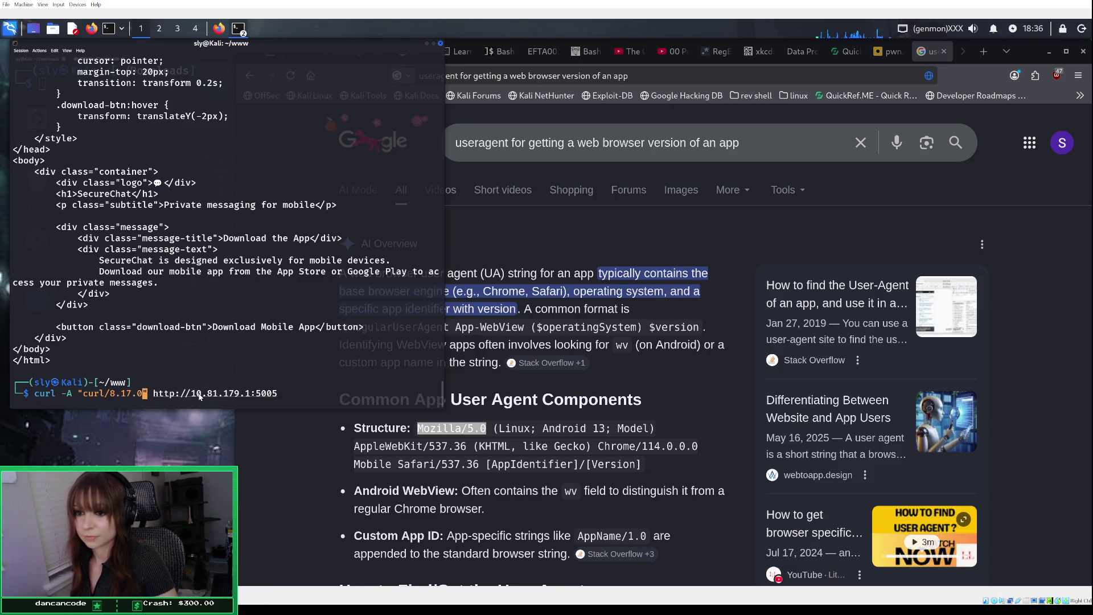
key(BackSpace)
key(BackSpace)
key(BackSpace)
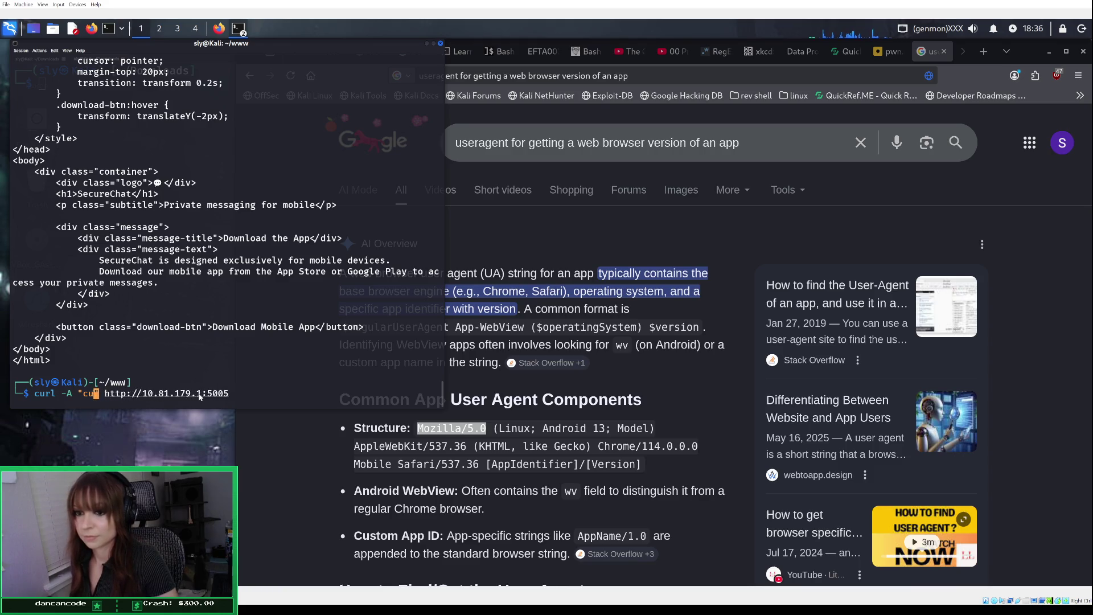
key(BackSpace)
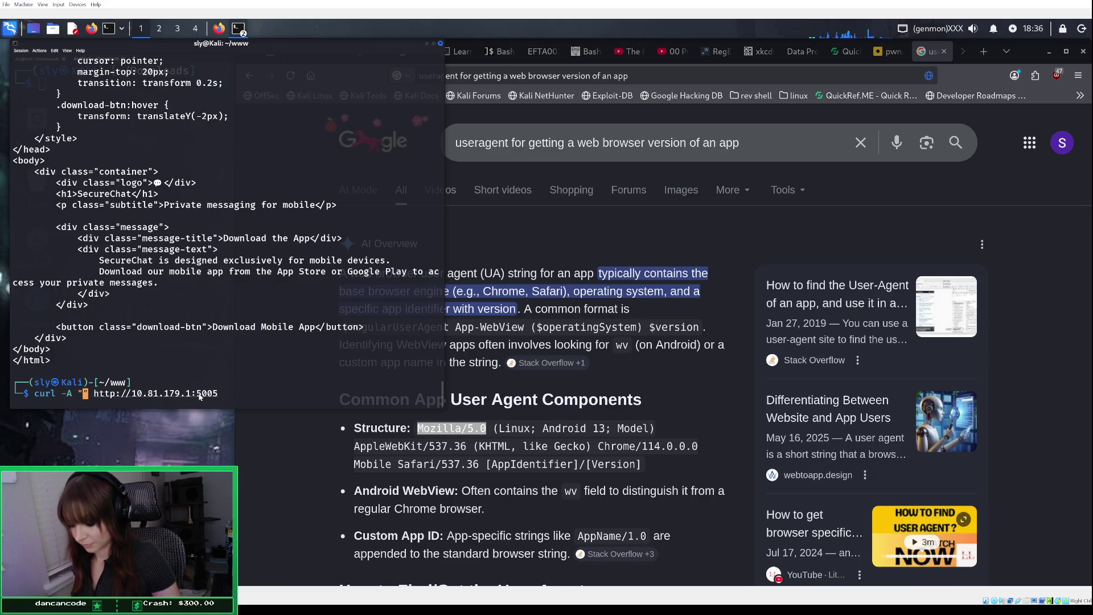
middle_click(199, 397)
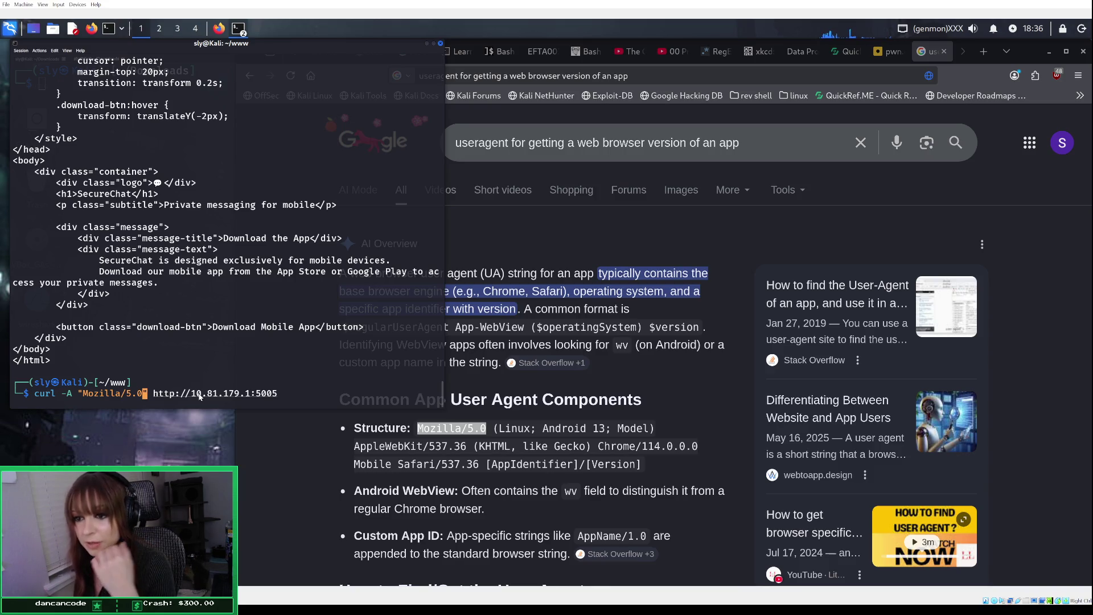
key(ctrl+u)
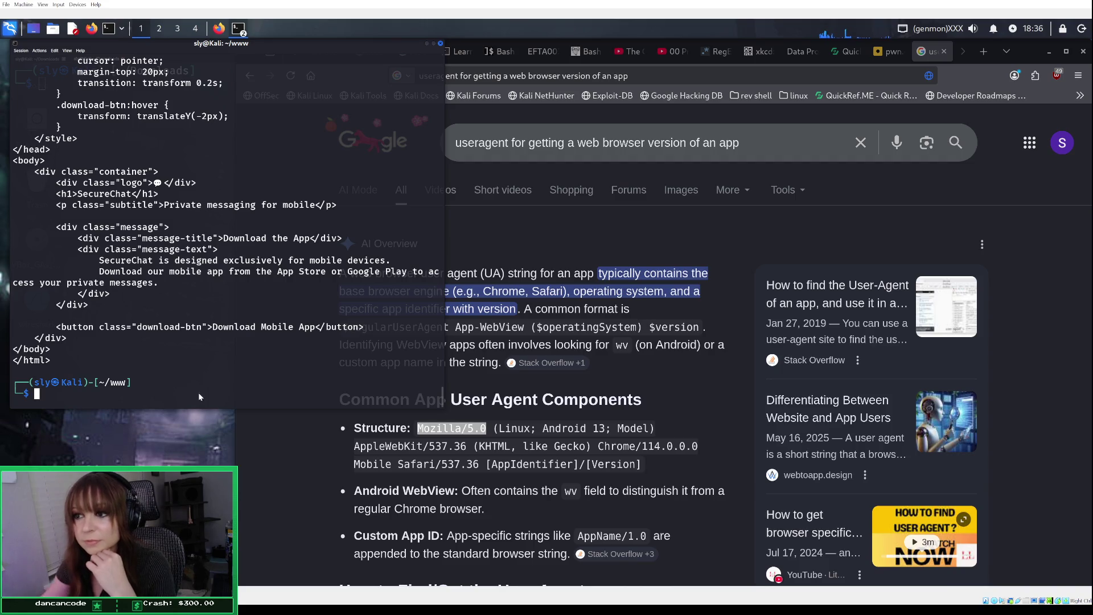
scroll(197, 386, up, 1)
scroll(198, 370, up, 10)
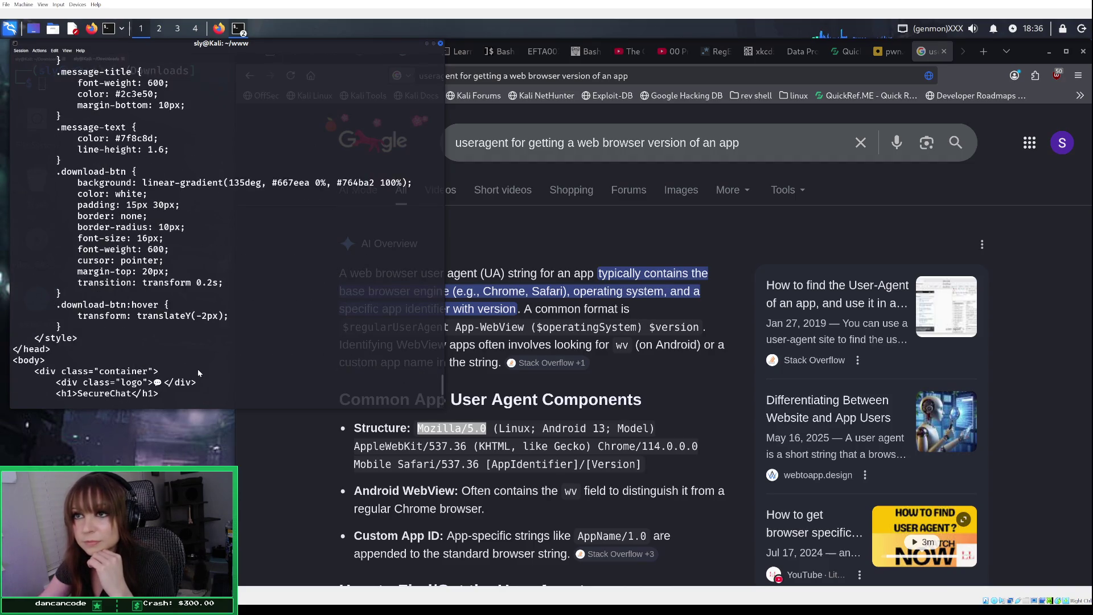
scroll(198, 373, up, 8)
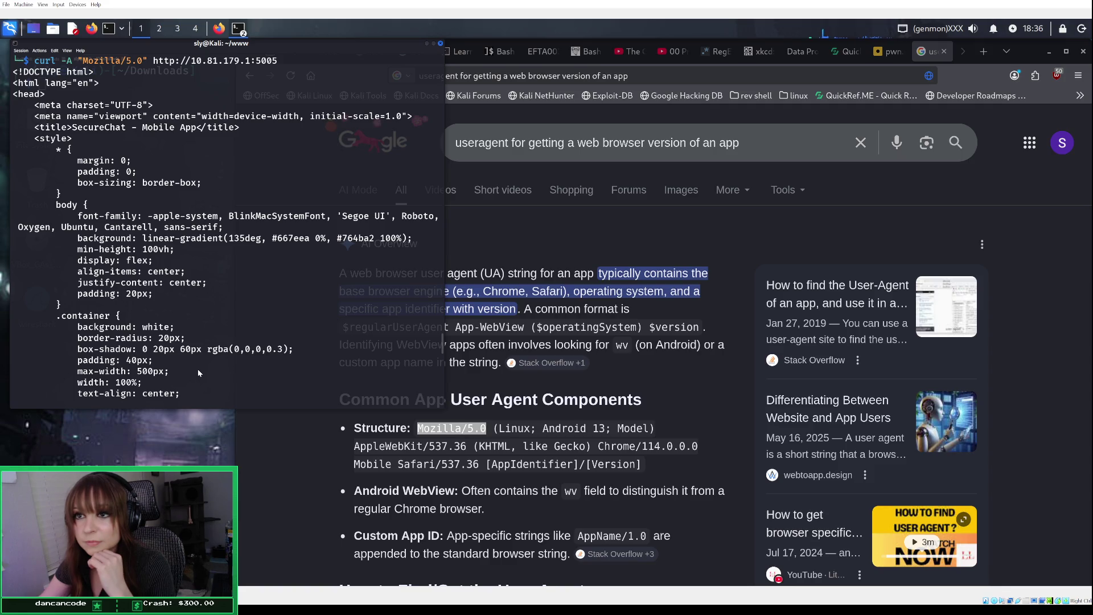
scroll(198, 373, down, 2)
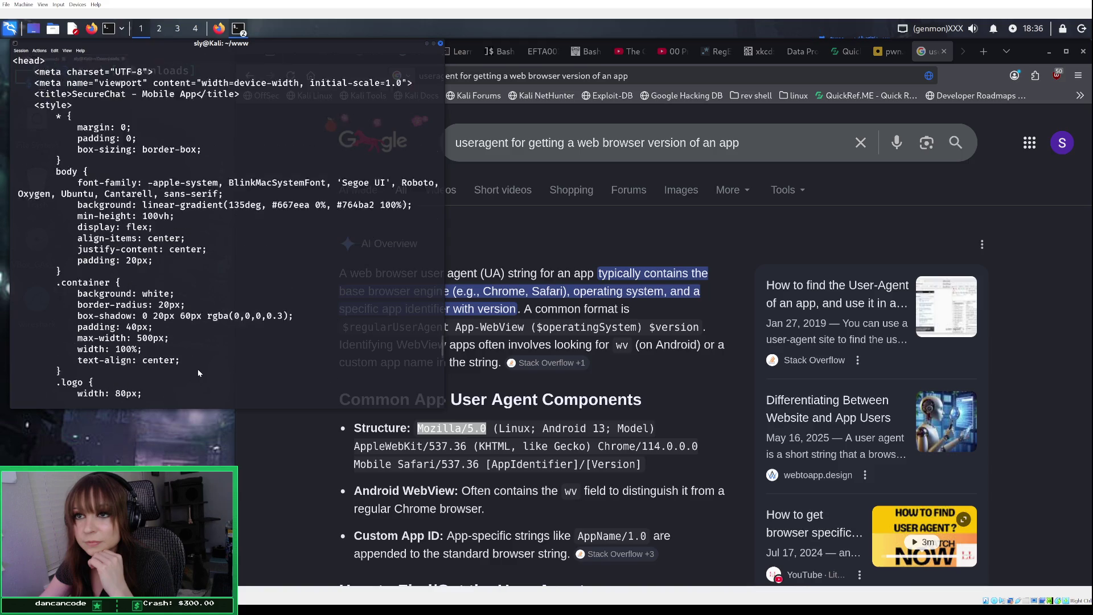
scroll(198, 372, up, 3)
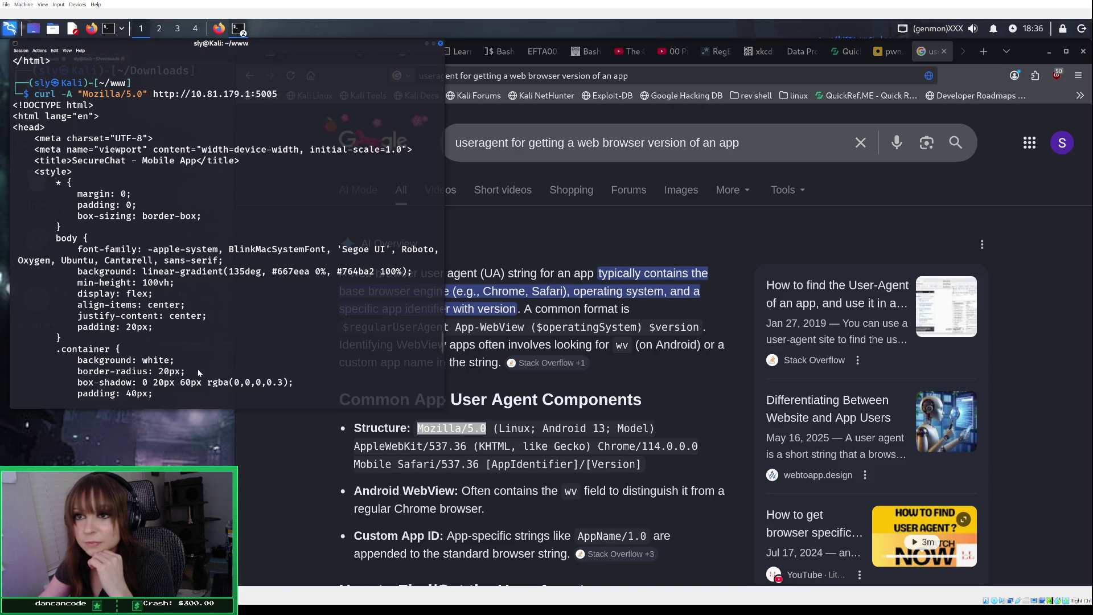
scroll(199, 373, down, 12)
scroll(199, 373, down, 12)
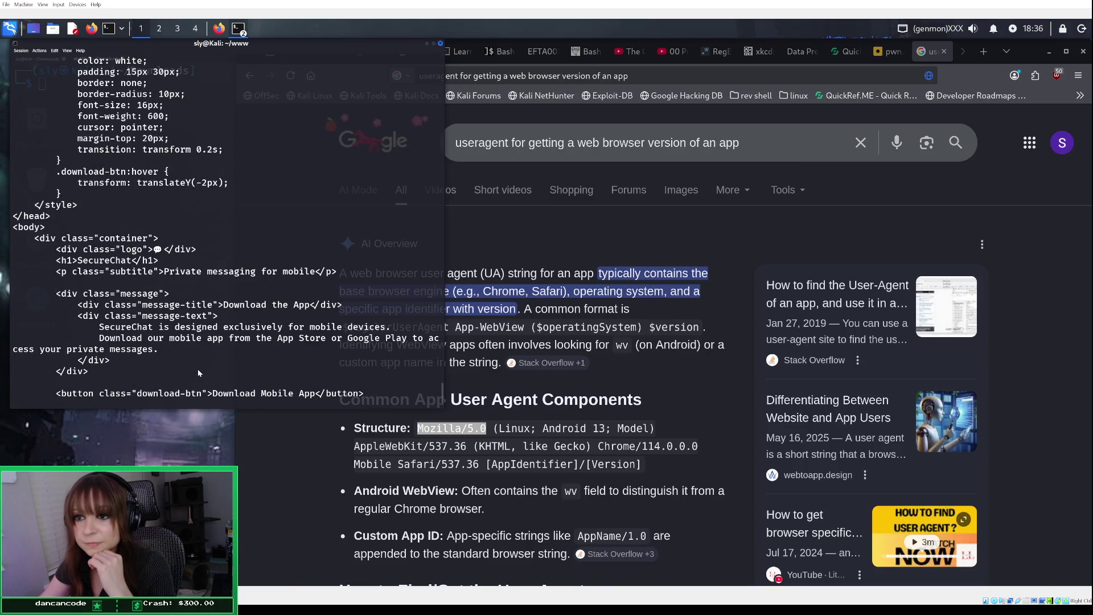
scroll(199, 373, down, 3)
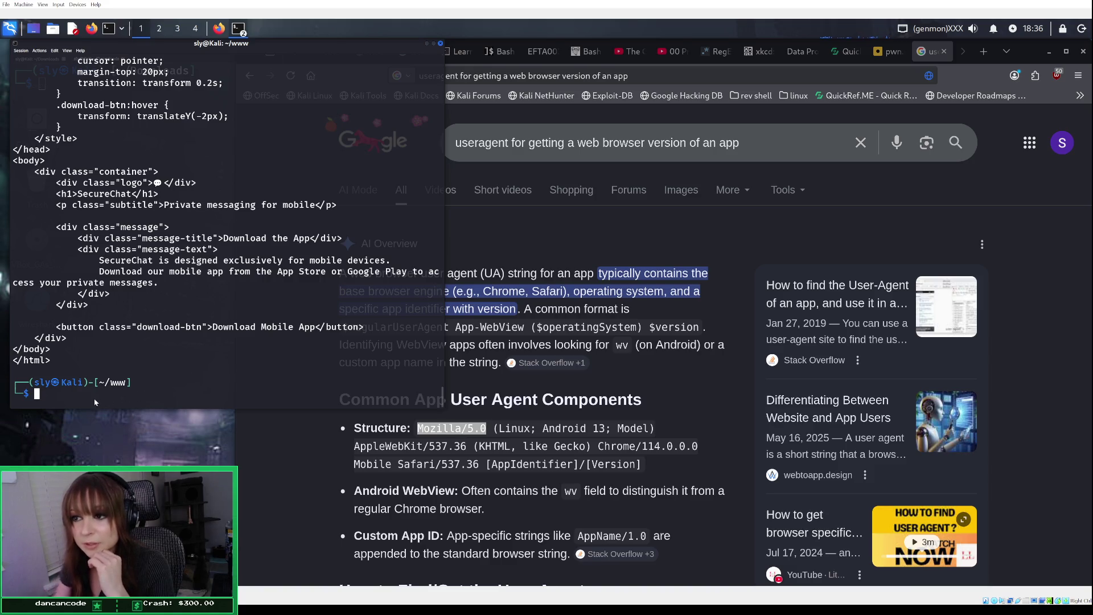
text(curl -A "Mozilla/5.0" http://10.81.179.1:5005)
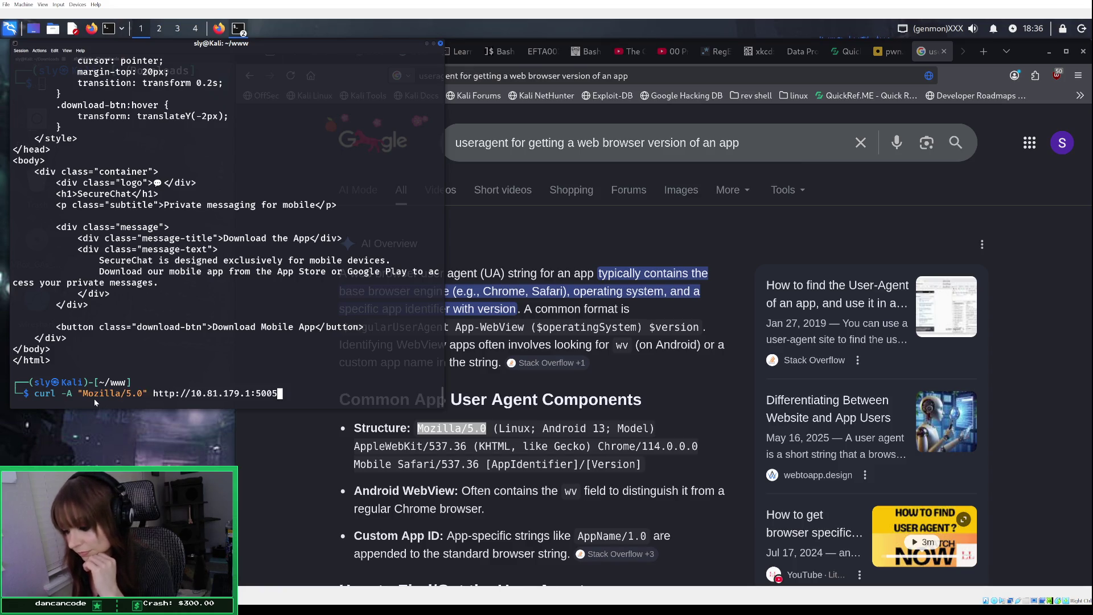
key(Left)
key(Left)
key(Left)
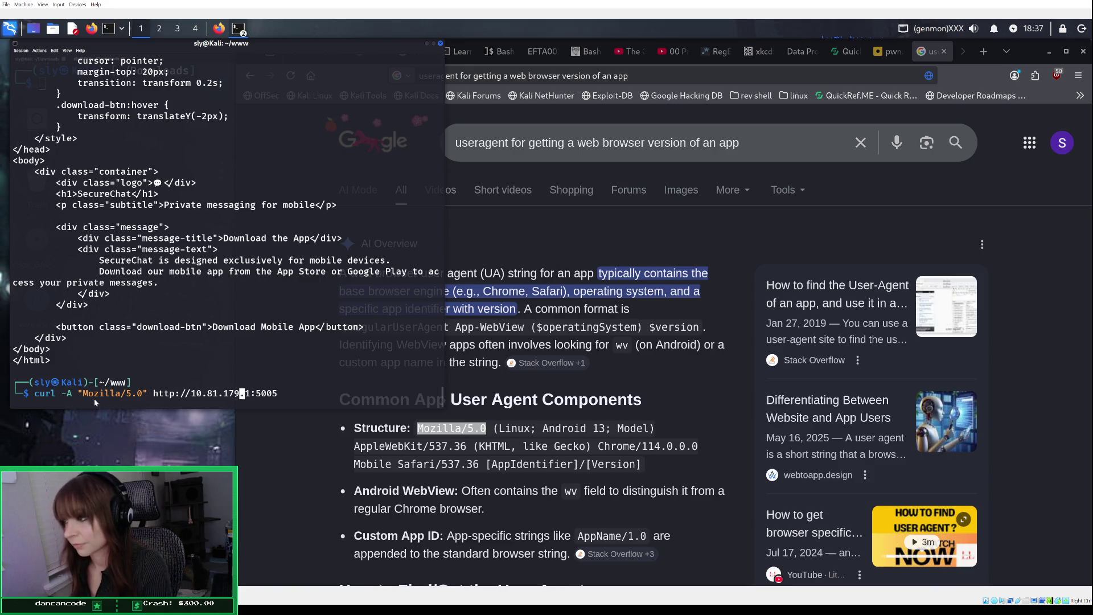
- Bring the Google user-agent results back in front and scroll through them
click(493, 328)
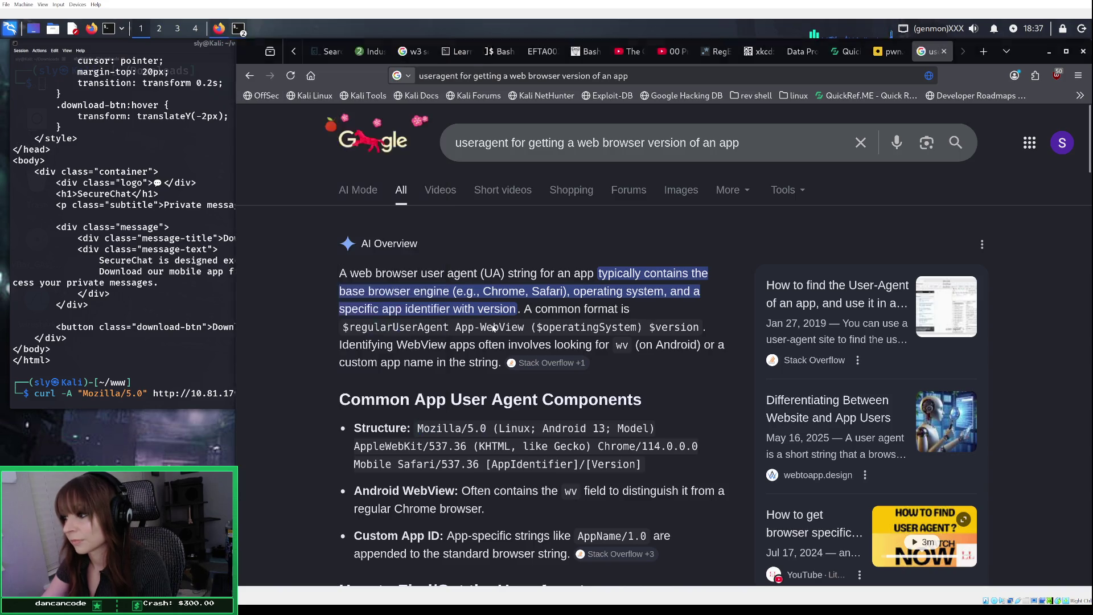
scroll(440, 376, down, 2)
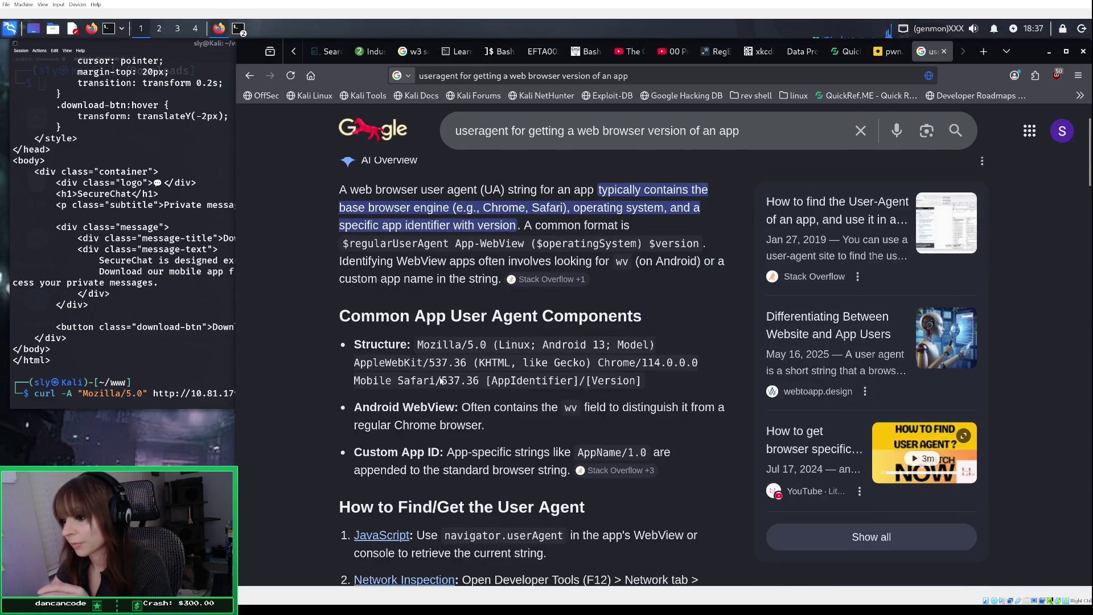
scroll(441, 381, down, 2)
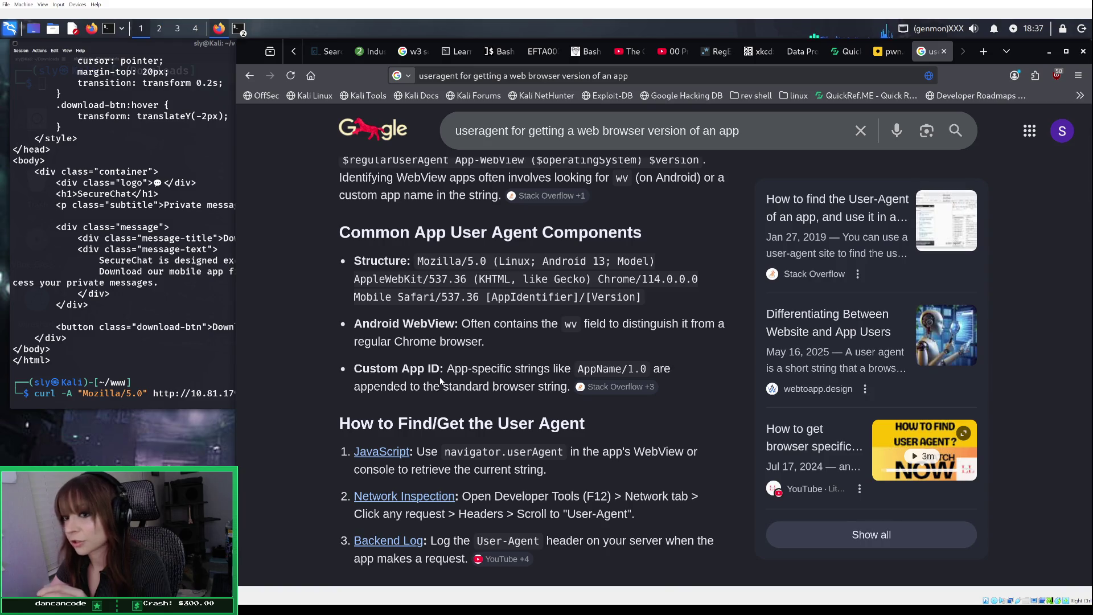
- Raise the terminal and scroll up to the SecureChat HTML from the Mozilla/5.0 request
scroll(441, 382, up, 2)
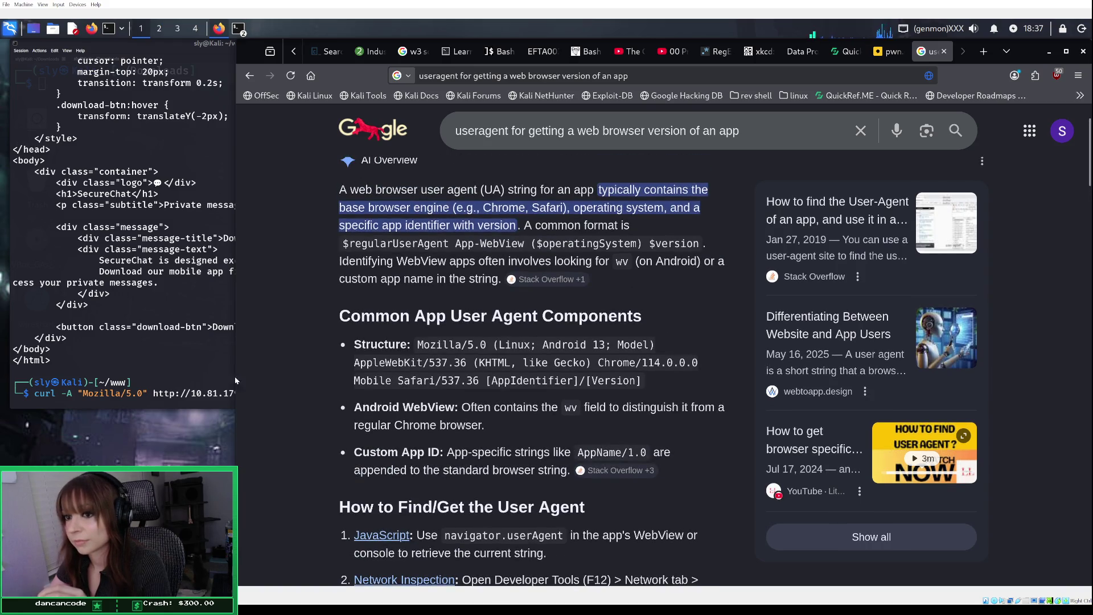
click(192, 354)
scroll(207, 352, up, 15)
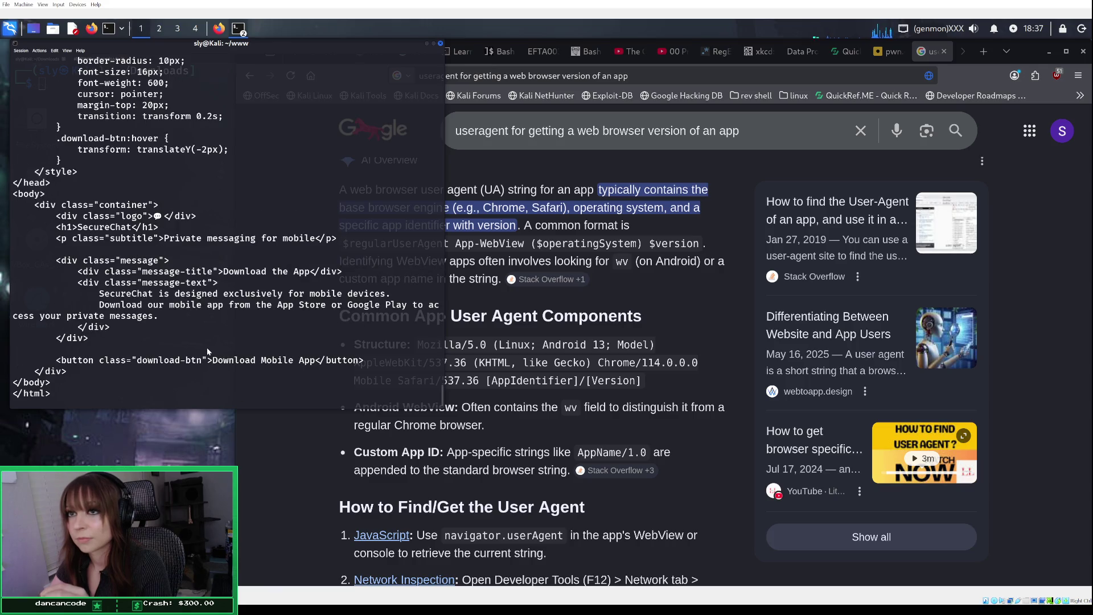
scroll(207, 352, up, 10)
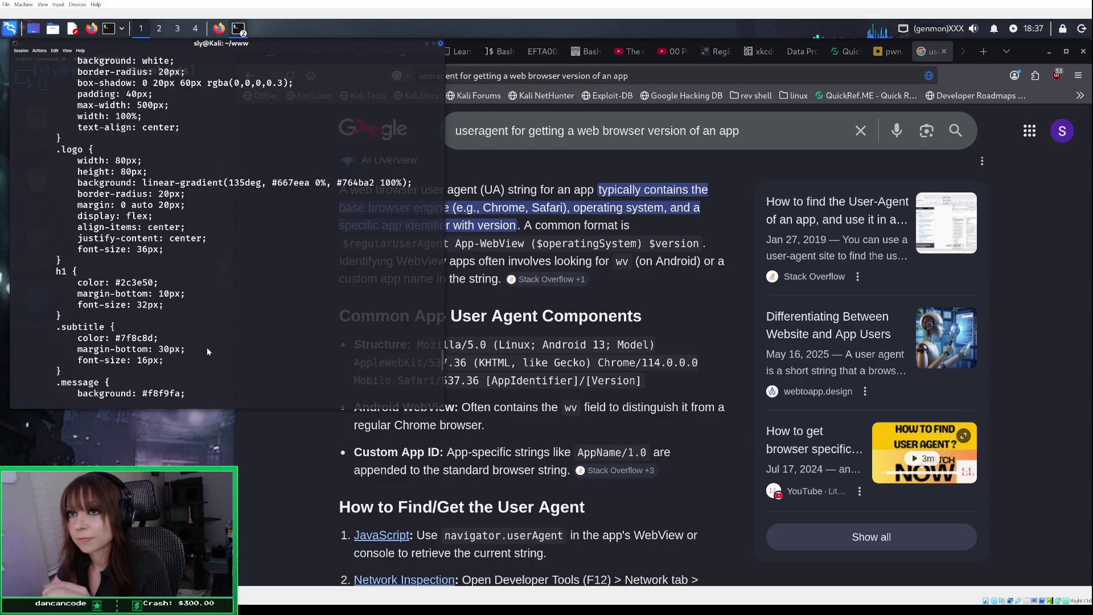
scroll(207, 351, up, 5)
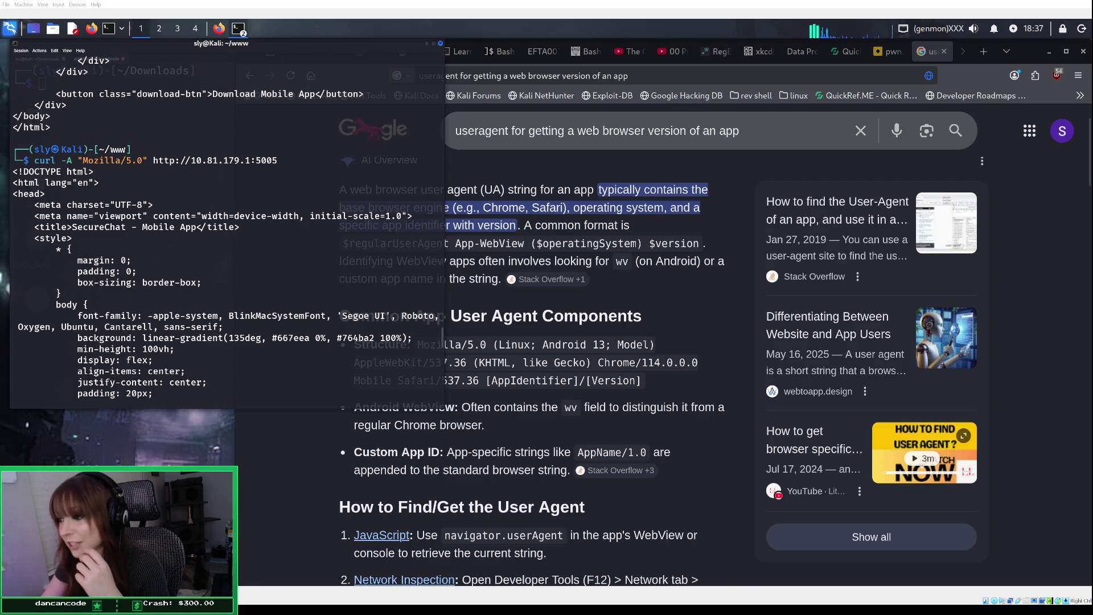
- Copy the full 'Mozilla/5.0 (Linux; Android 13; Model)…' user-agent string from the Structure line
click(421, 344)
mouse_move(419, 345)
mouse_down()
mouse_move(635, 362)
mouse_move(646, 374)
mouse_up()
right_click(527, 360)
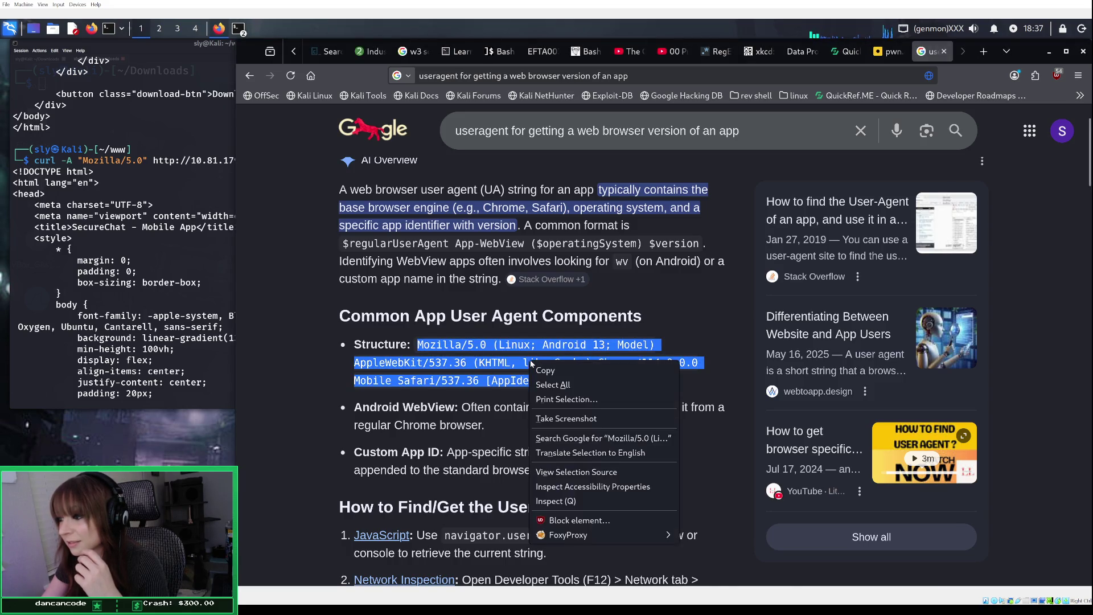
click(547, 367)
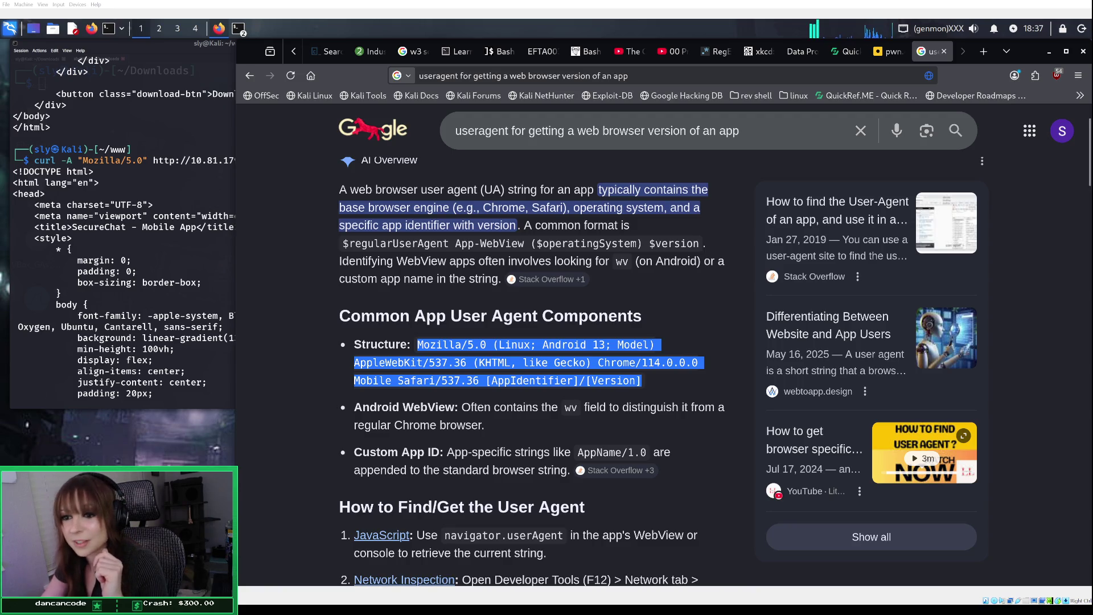
click(171, 256)
click(421, 322)
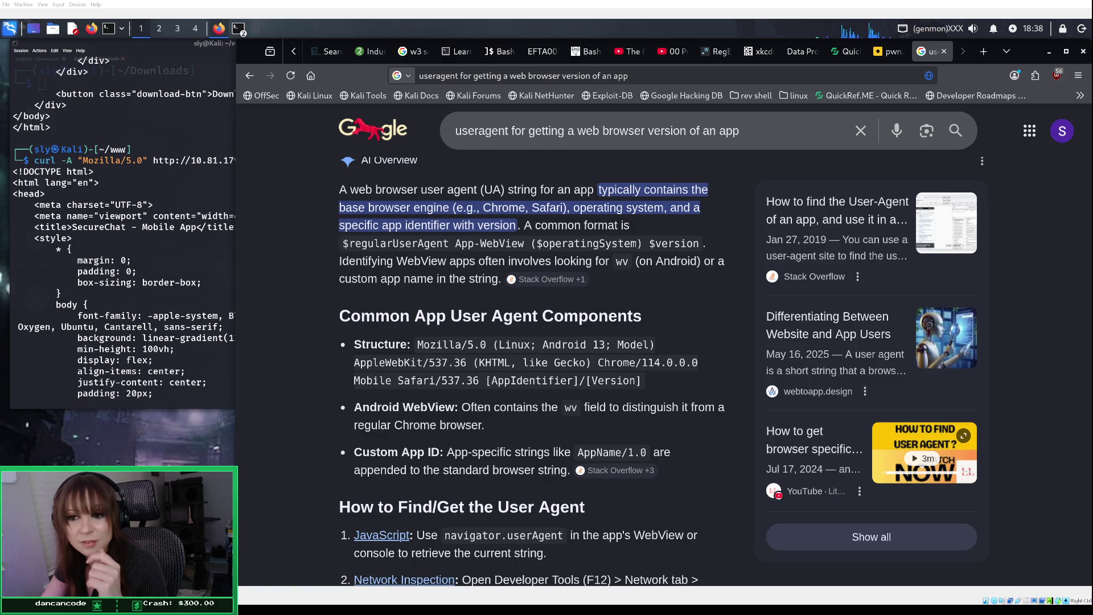
- In the terminal, move back into the curl -A value and trim 'Mozilla/5.0' down to 'Moz'
click(199, 393)
scroll(200, 391, down, 2)
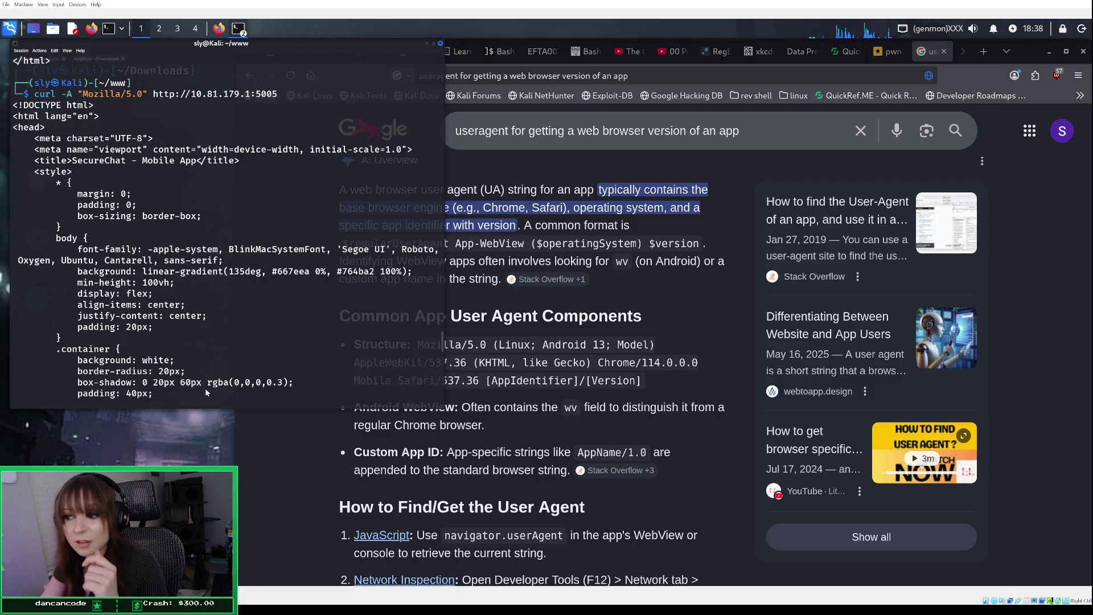
scroll(211, 392, down, 12)
scroll(222, 386, down, 15)
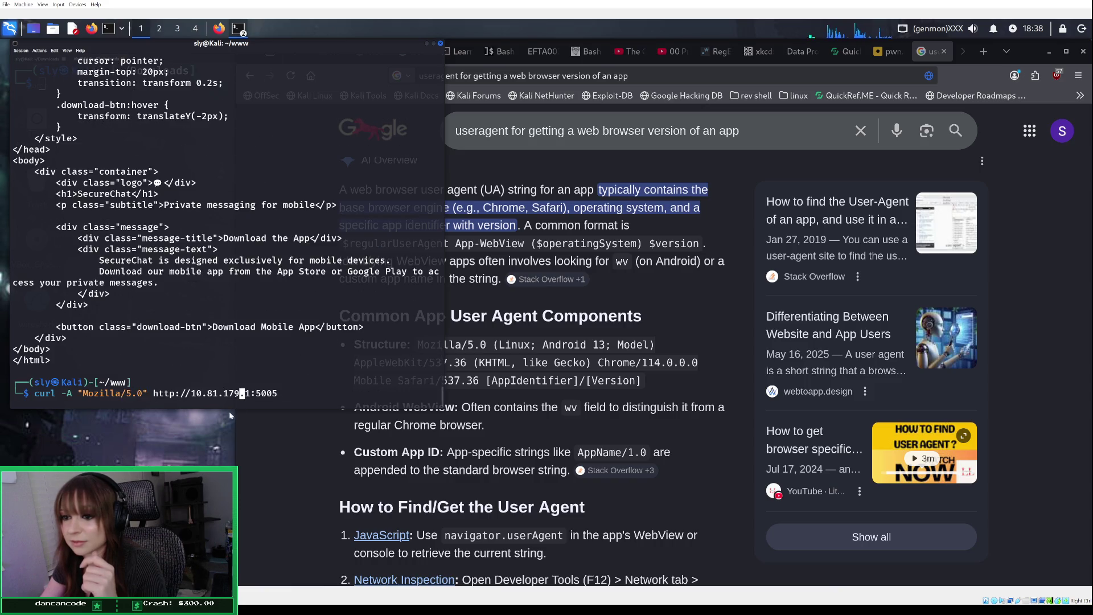
key(Left)
key(Left)
key(Left)
key(Left)
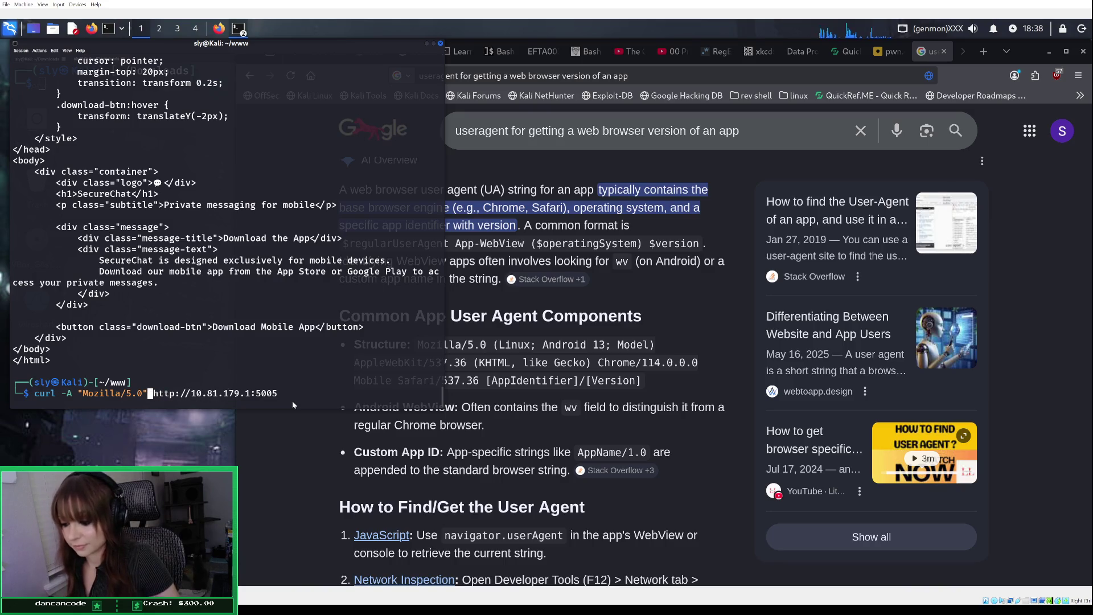
key(Left)
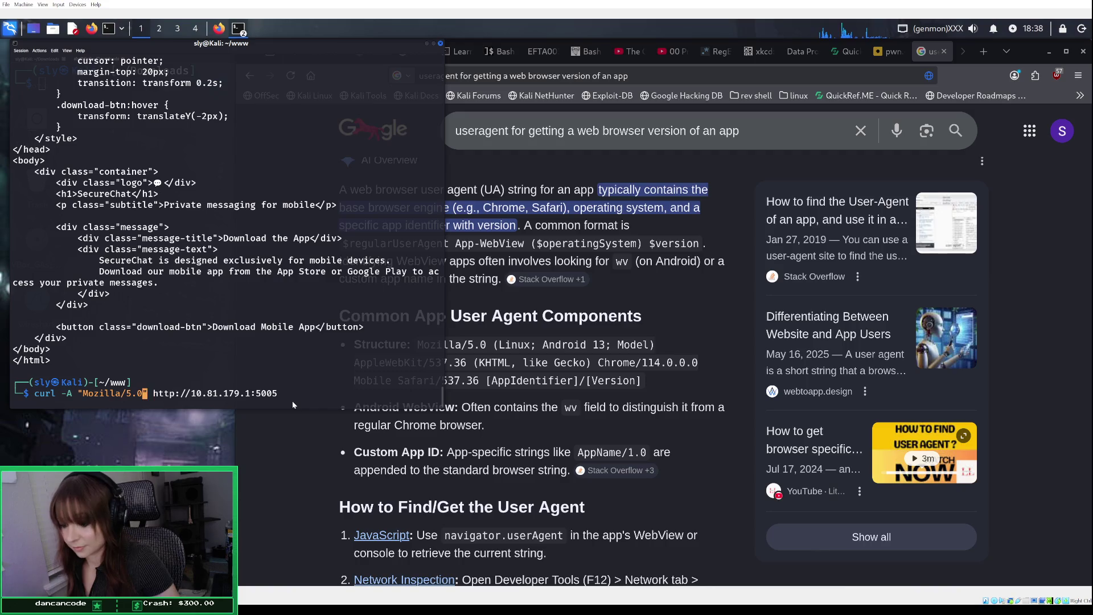
key(BackSpace)
key(BackSpace)
key(BackSpace)
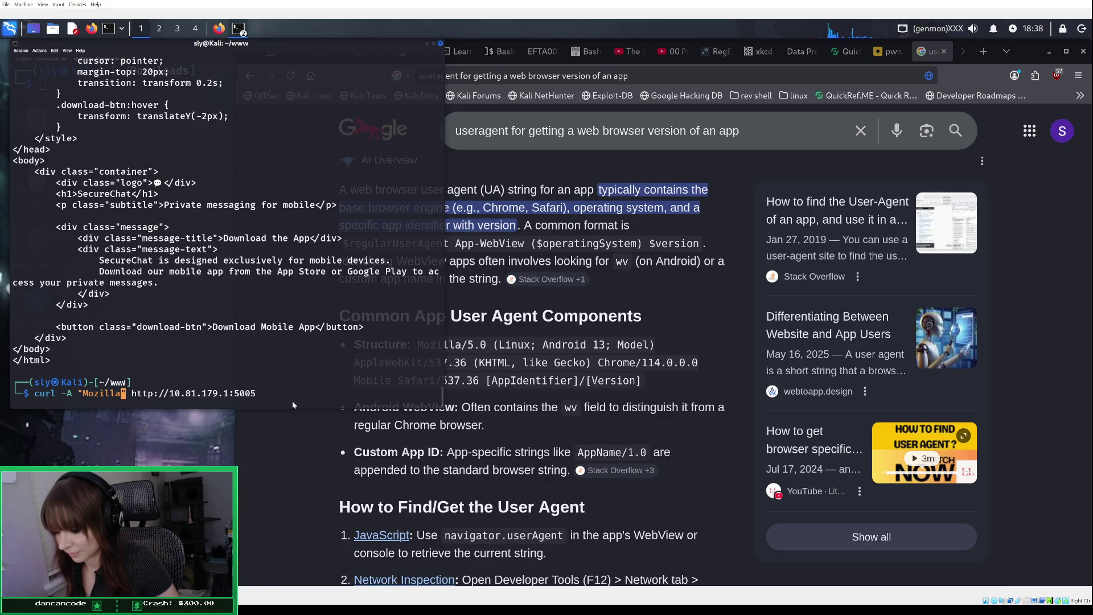
key(BackSpace)
key(BackSpace)
key(BackSpace)
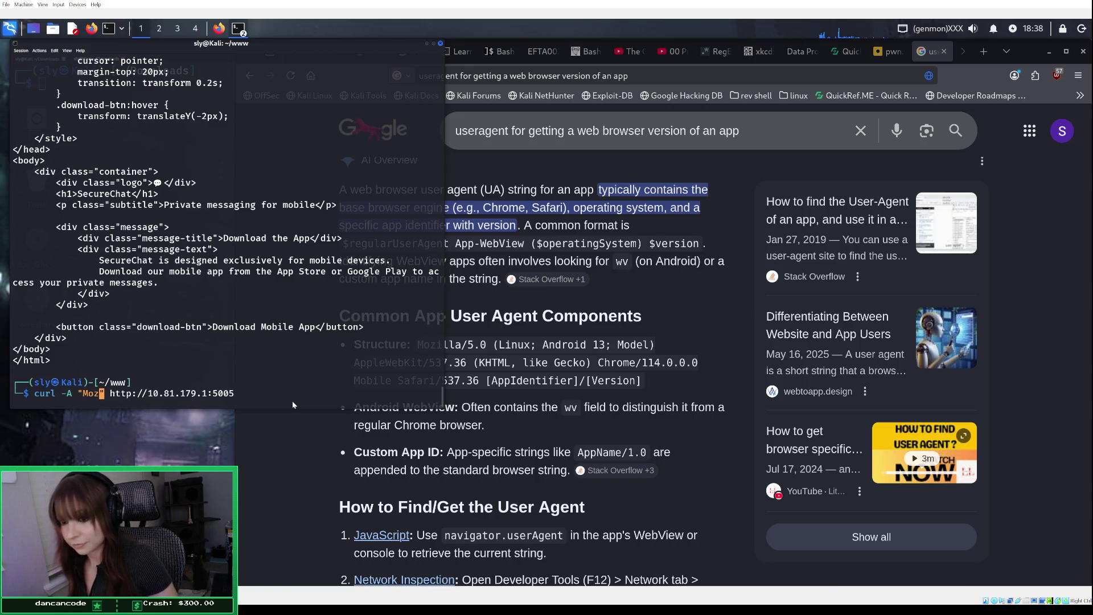
- Complete the User-Agent as 'Mozilla/5.0 (Android 14; Mobile; rv:140.0) Gecko/140.0 Firefox/140.0'
text(i)
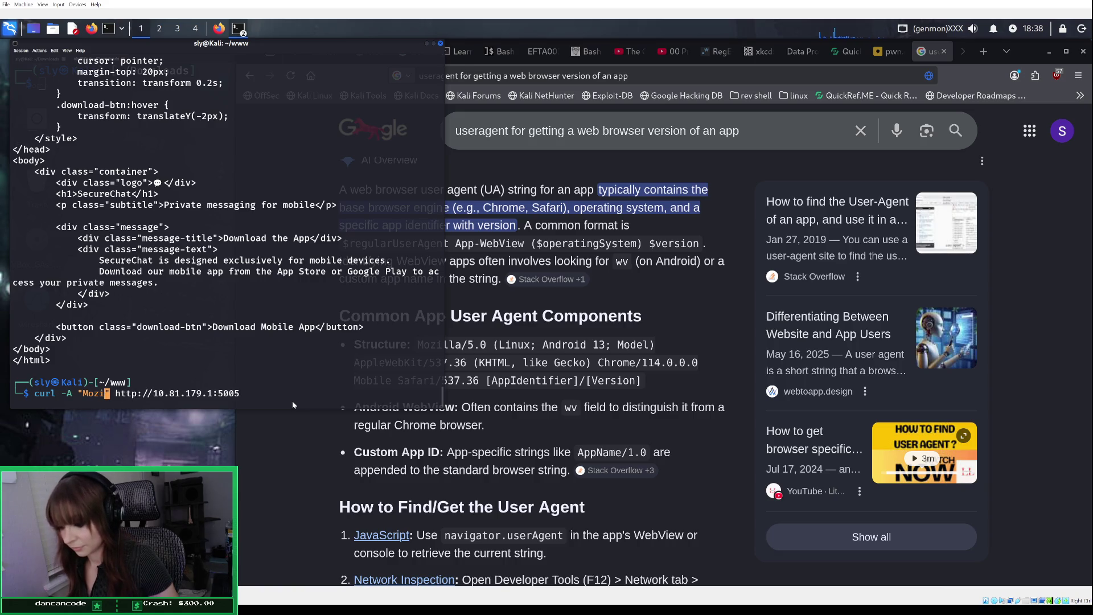
text(lla)
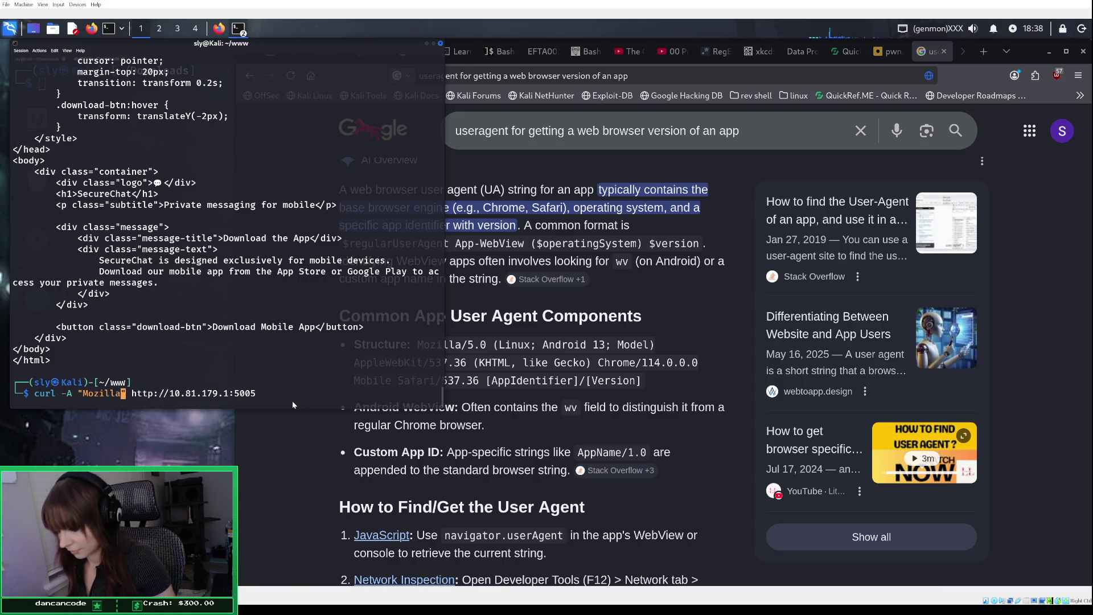
text(/5.0)
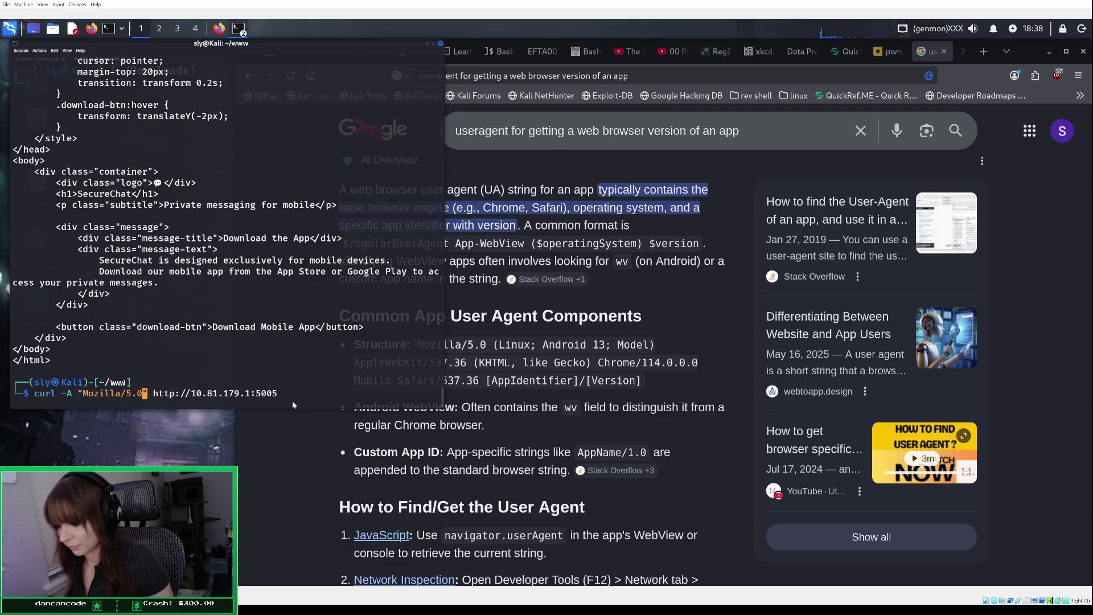
text( ()
text(Androi)
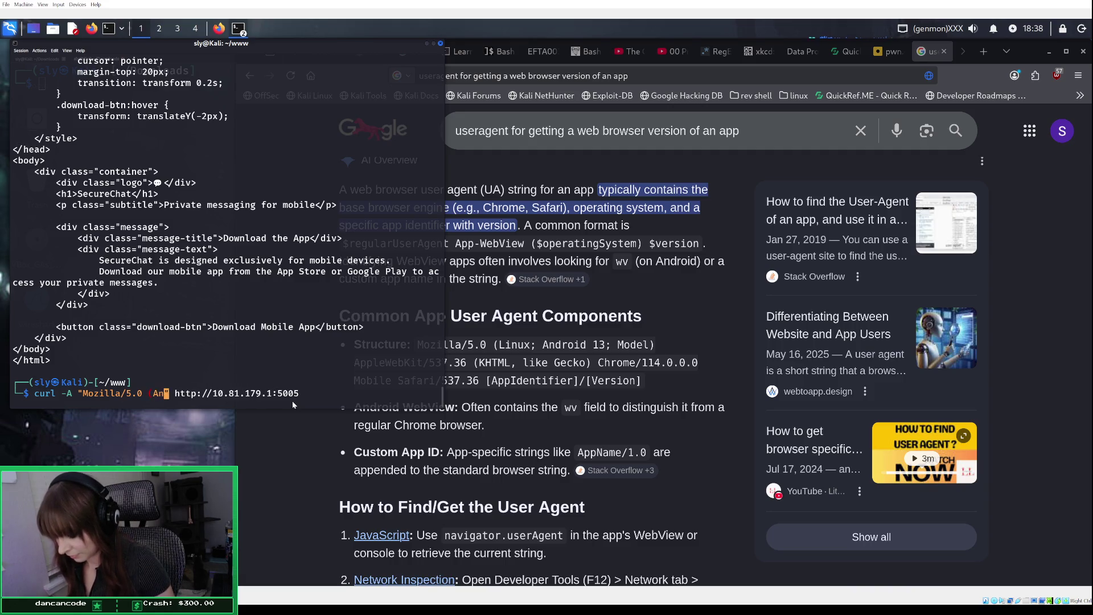
text(d)
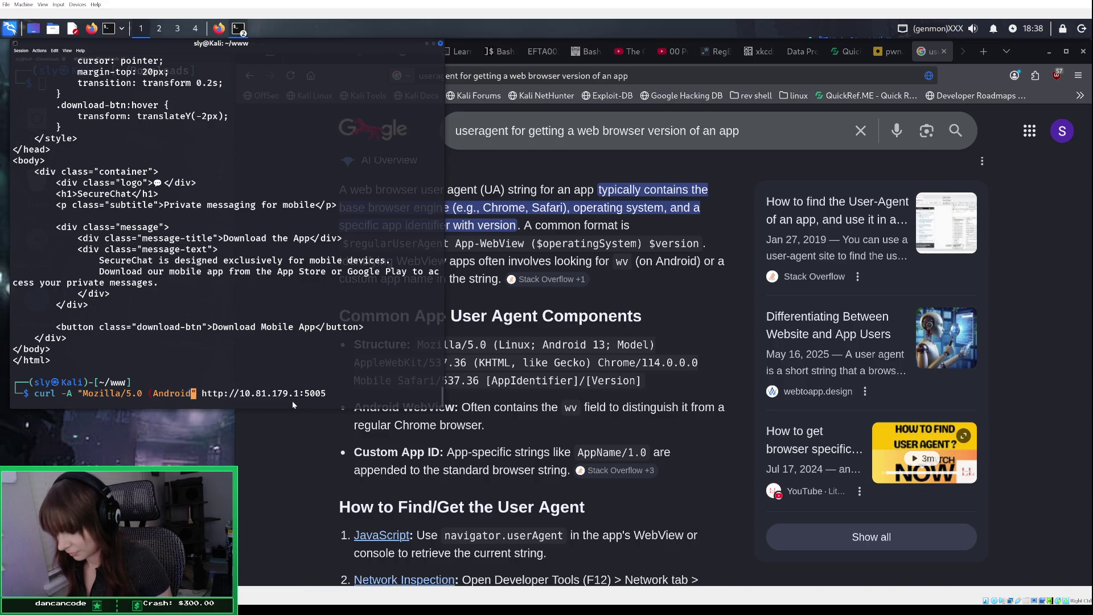
text( 14)
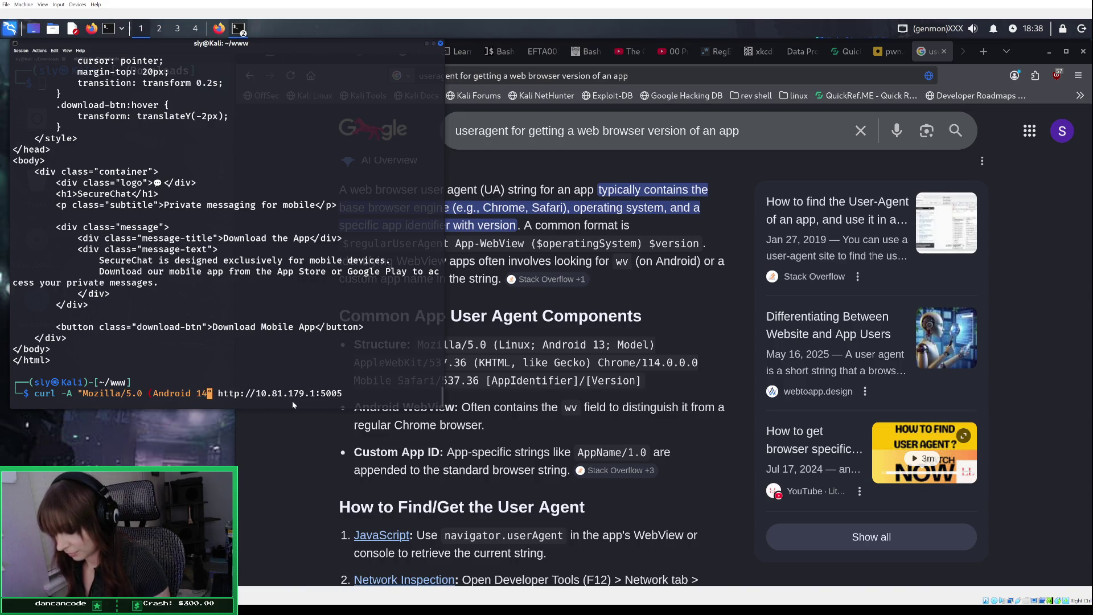
text(Mobile)
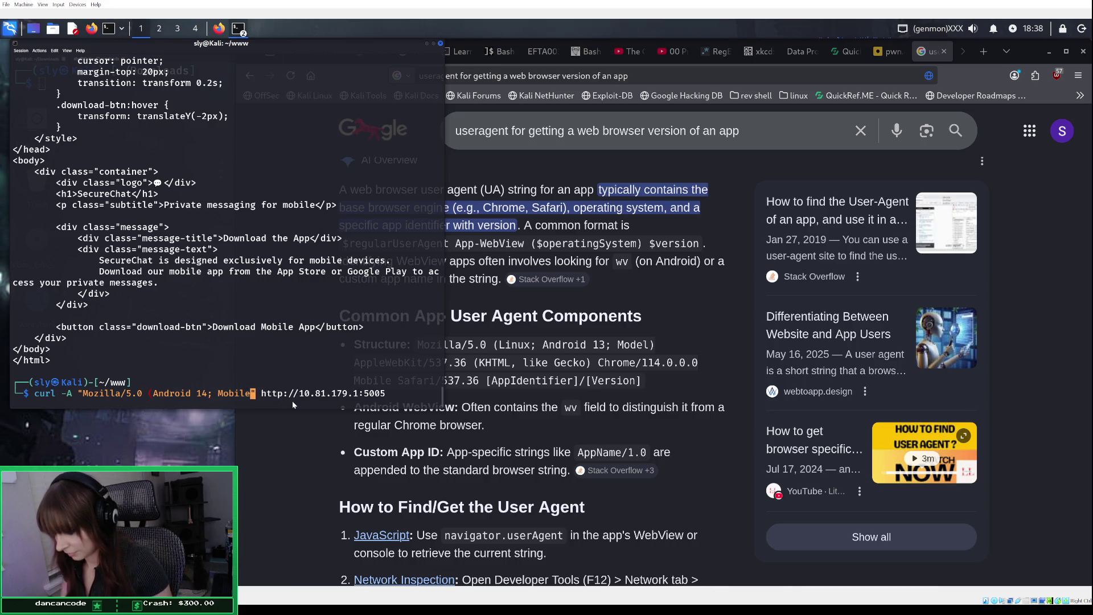
text(; rv)
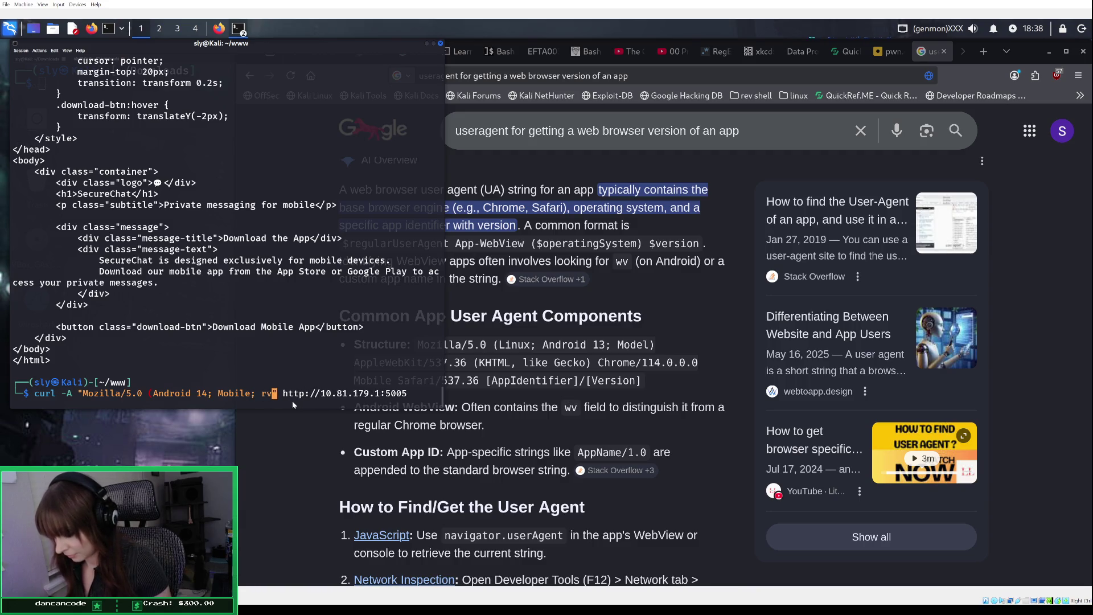
key(BackSpace)
text(:140)
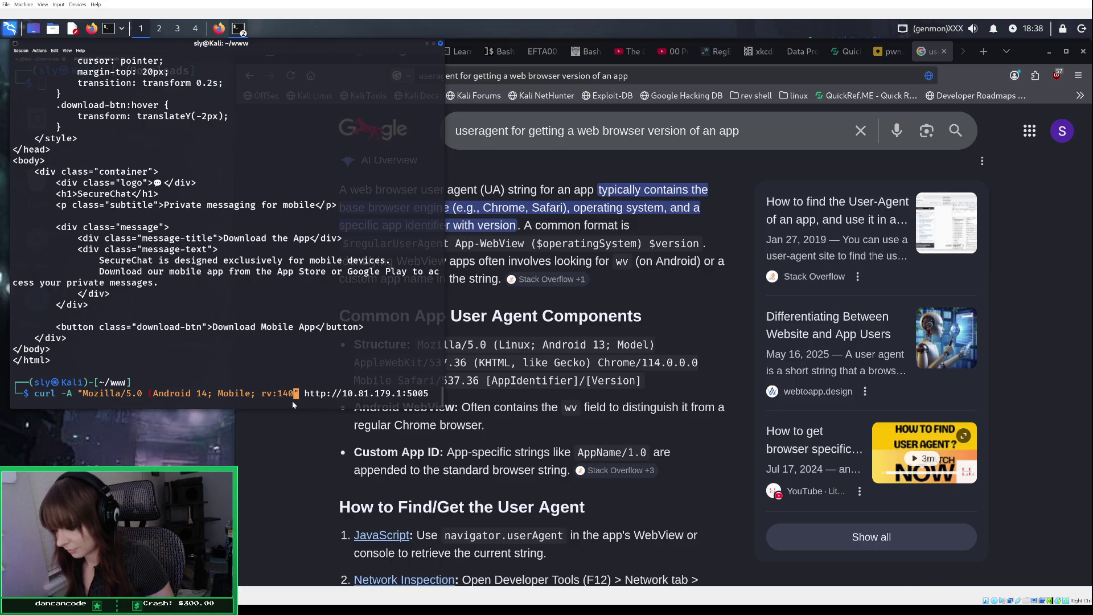
text(.0)
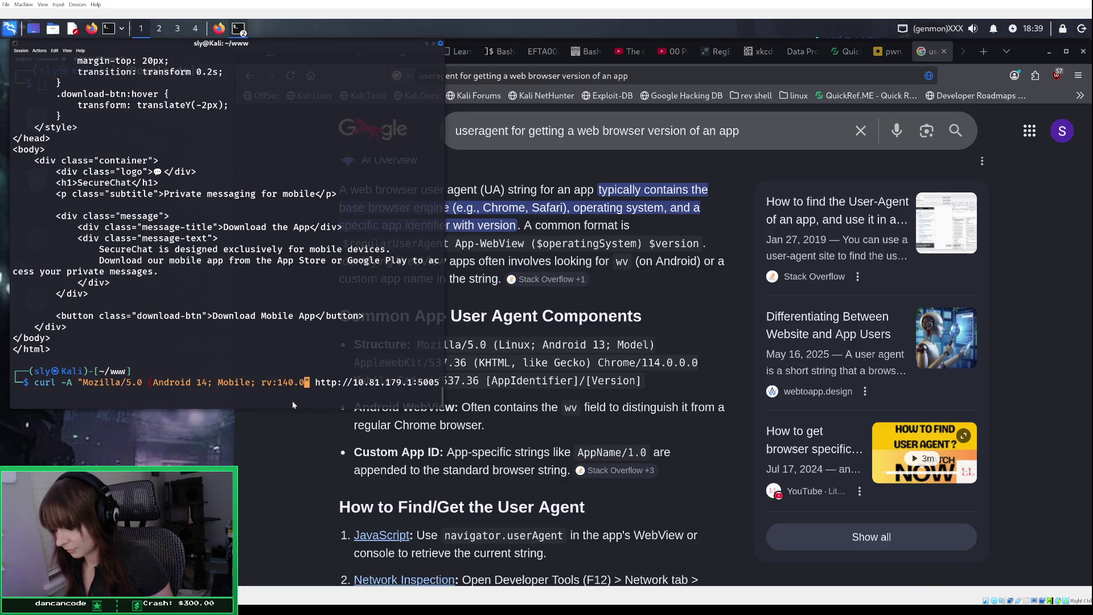
text())
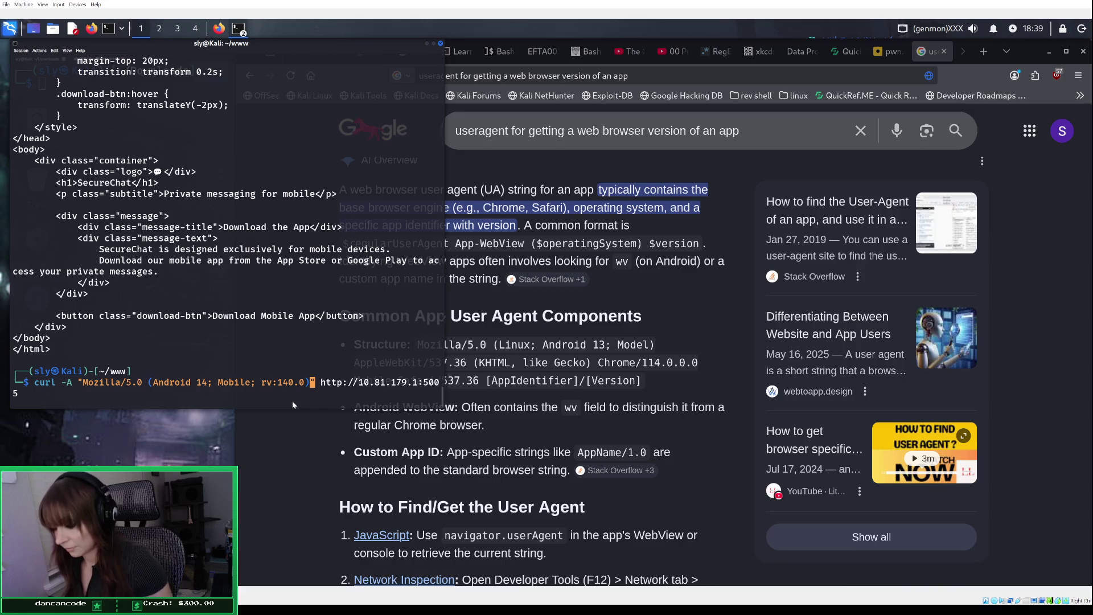
text( Gecko )
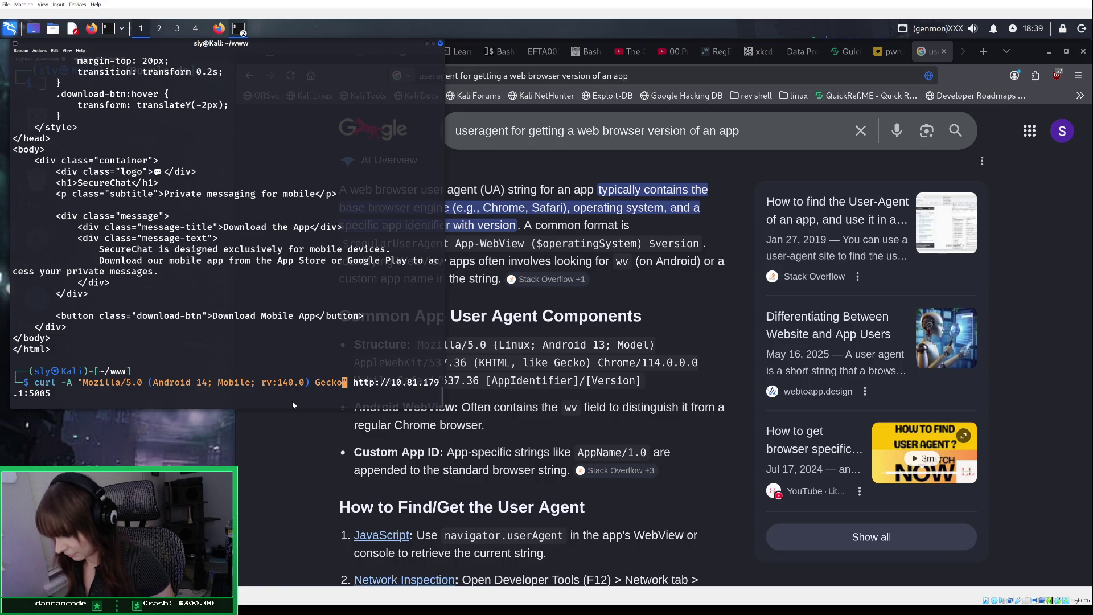
text(/14)
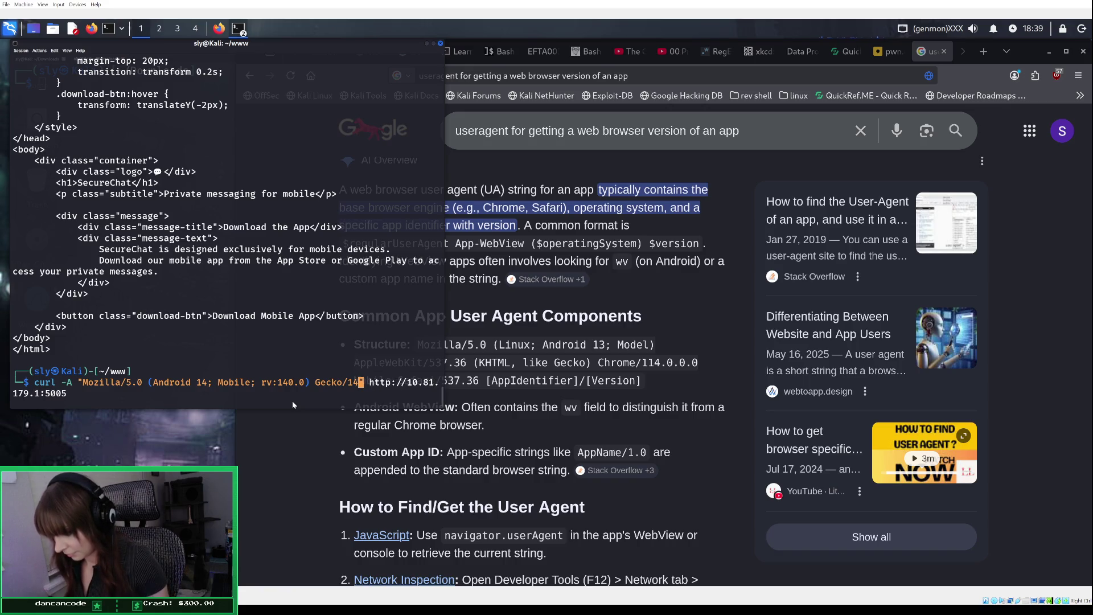
text(0.0)
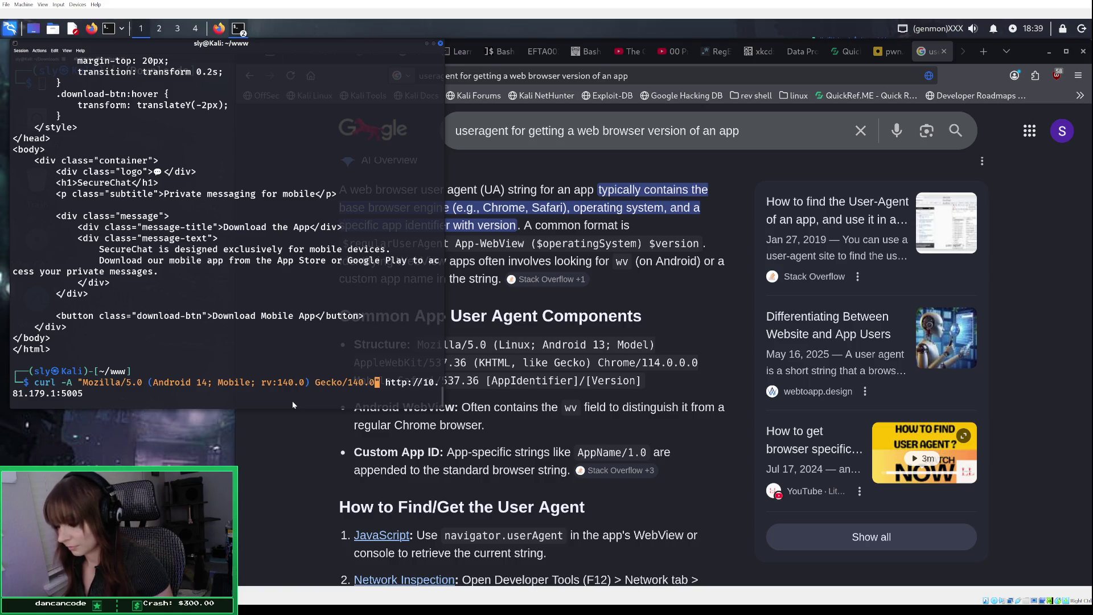
text(Firefo)
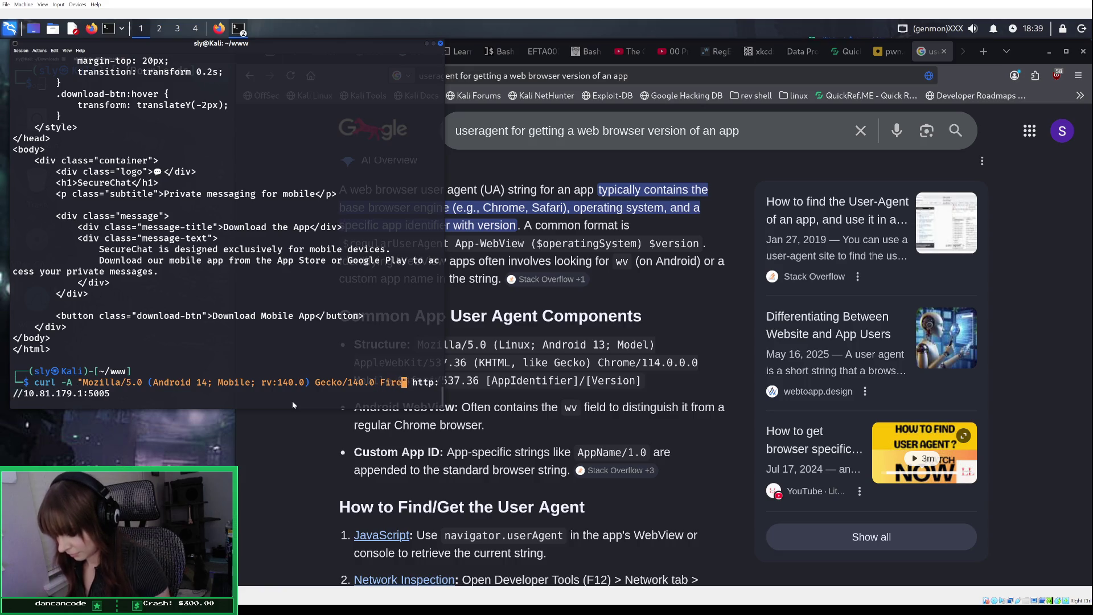
text(x/140.0)
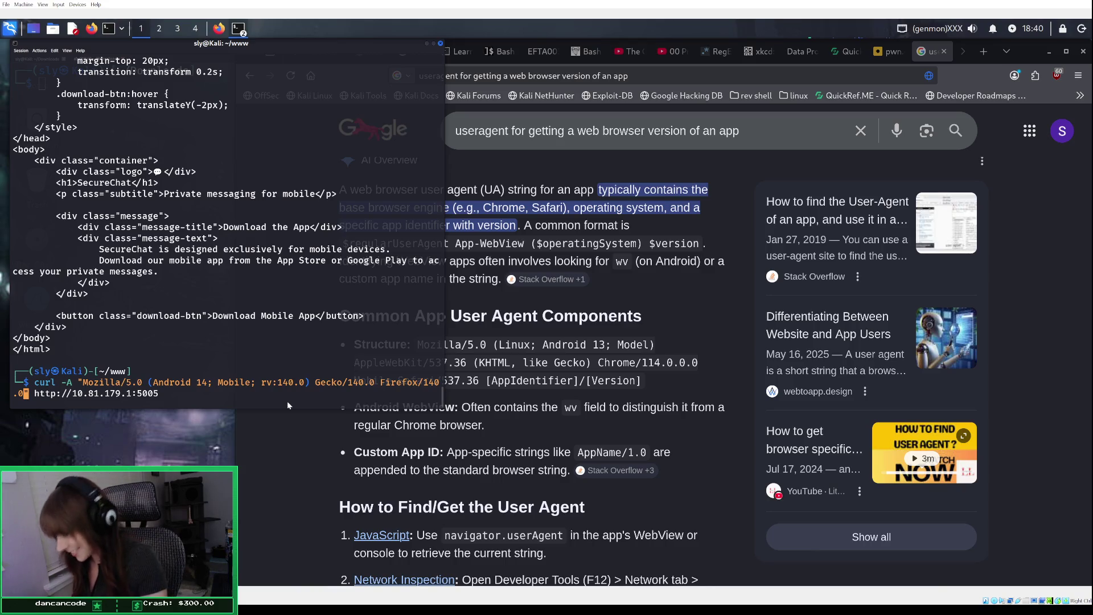
- Run curl against port 5005 with the Android Firefox/140.0 User-Agent and review the SecureChat - Mobile App HTML
key(ctrl+u)
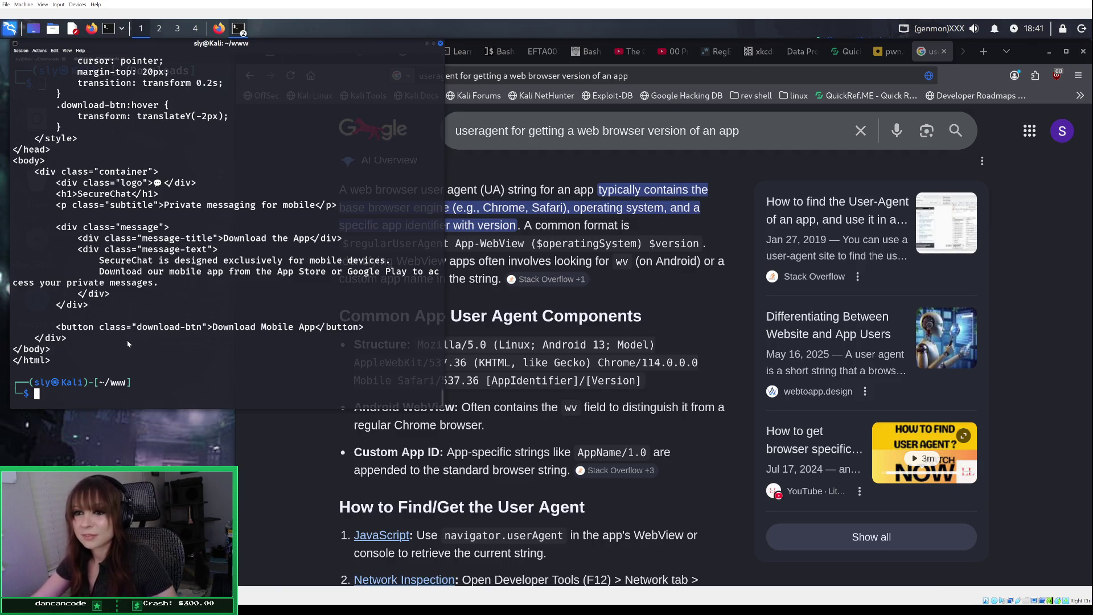
scroll(127, 344, up, 15)
scroll(127, 346, up, 8)
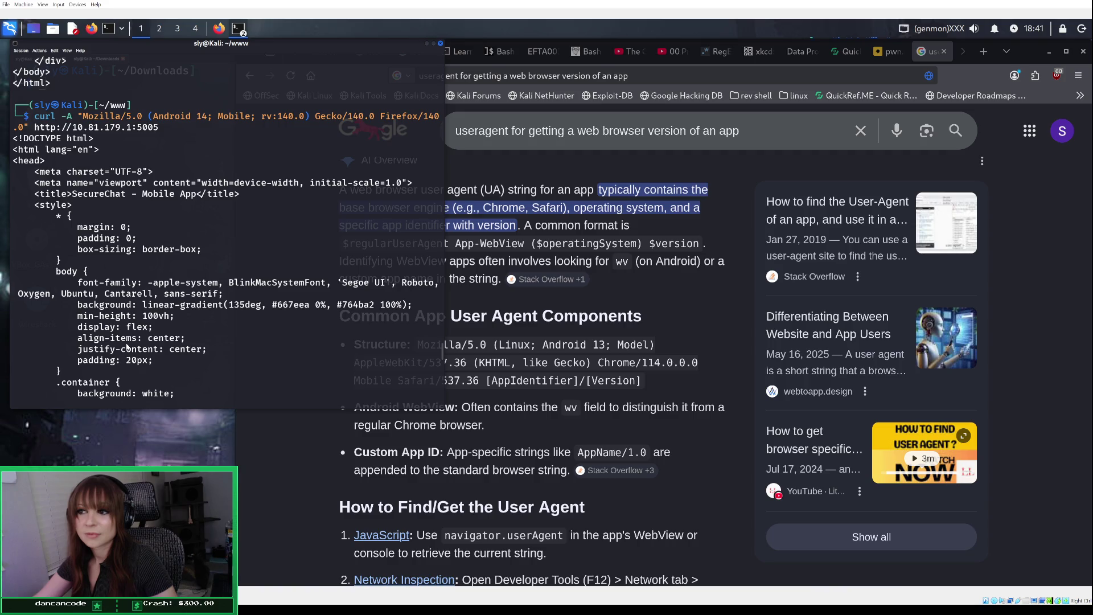
scroll(128, 345, down, 3)
scroll(128, 346, down, 15)
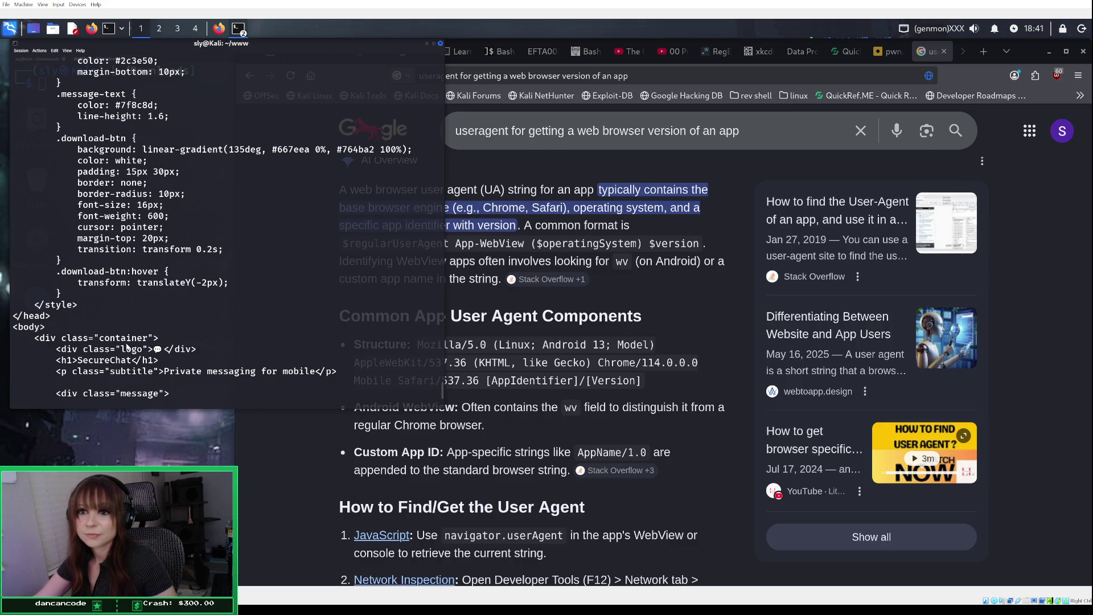
scroll(128, 346, down, 3)
scroll(127, 346, down, 2)
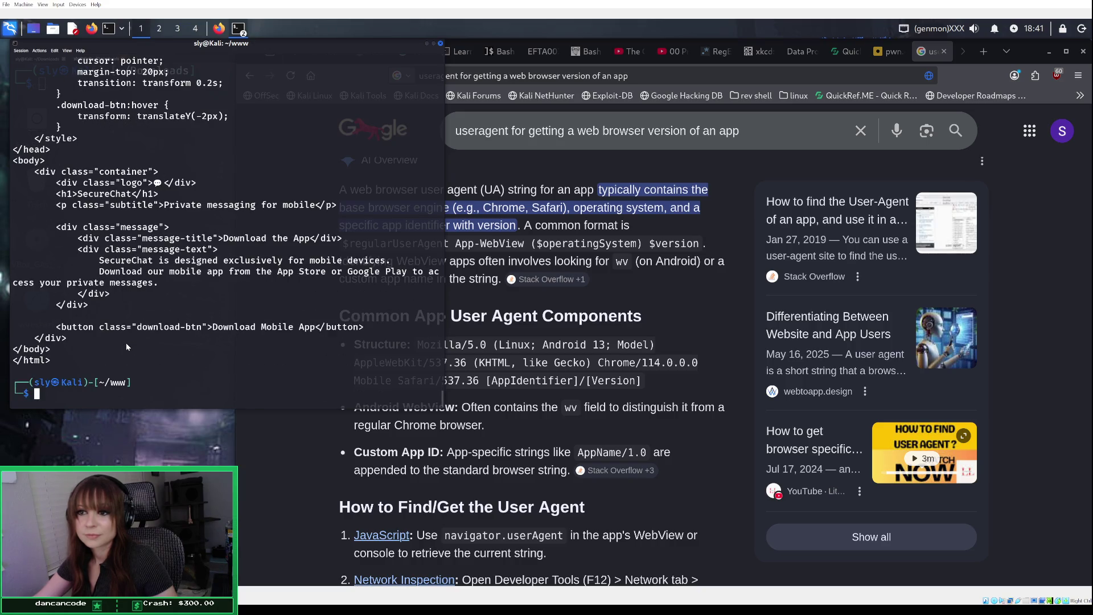
scroll(125, 342, up, 1)
scroll(125, 343, down, 1)
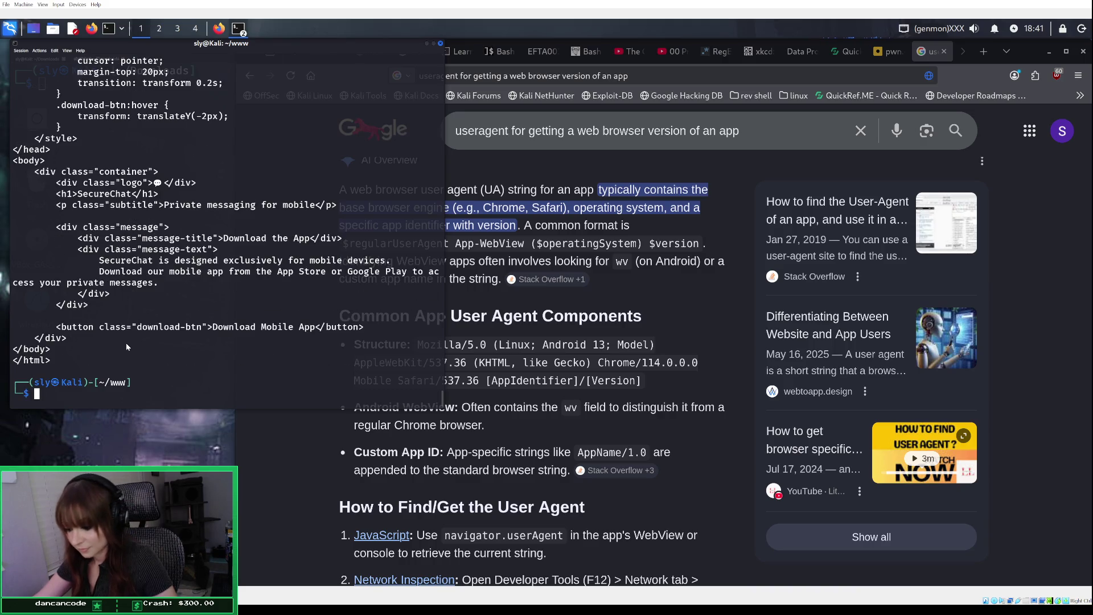
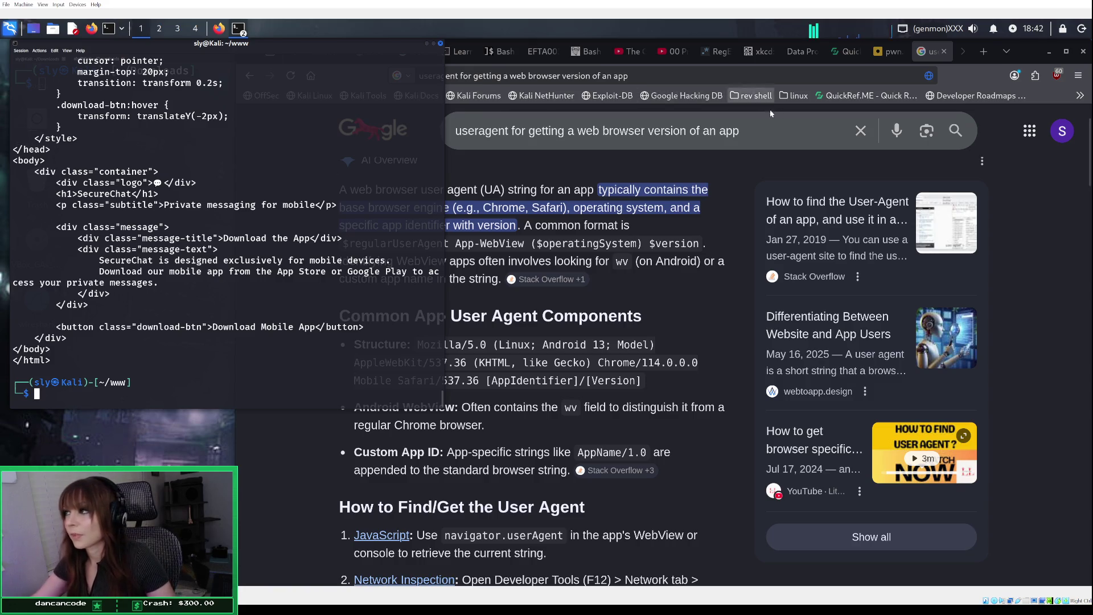
- Go to duck.ai, dismiss the 'Duck.ai is moving domains' notice and accept the terms
click(818, 66)
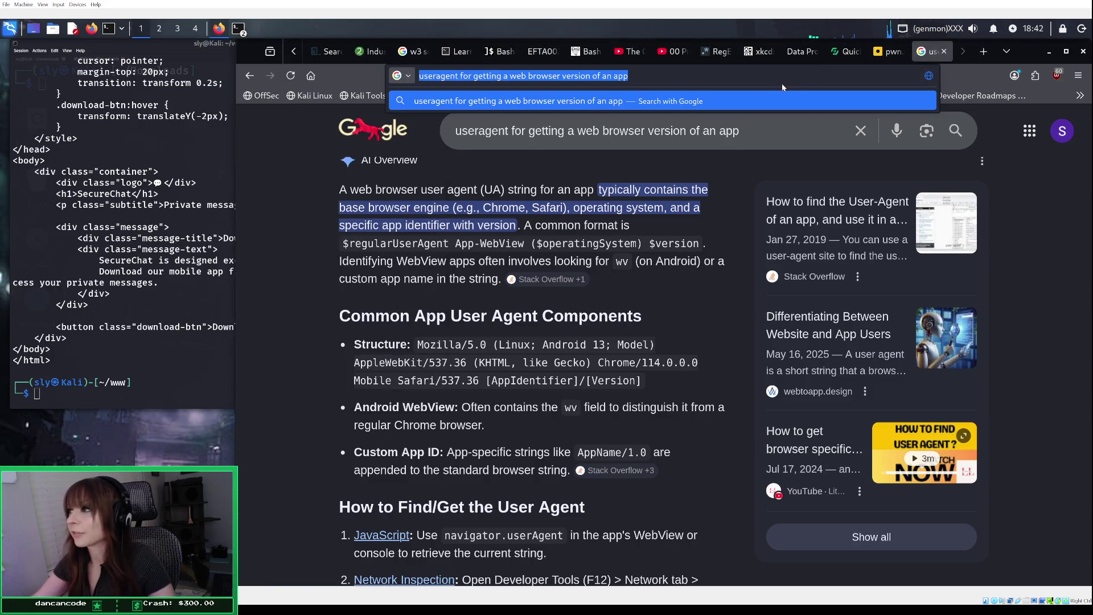
text(duck)
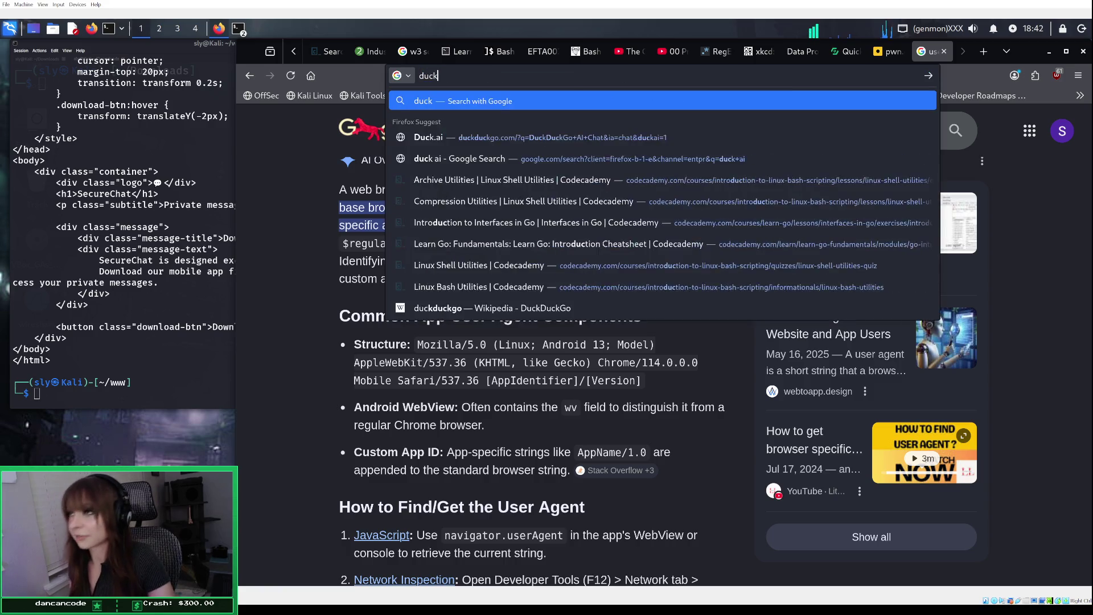
text(.ai)
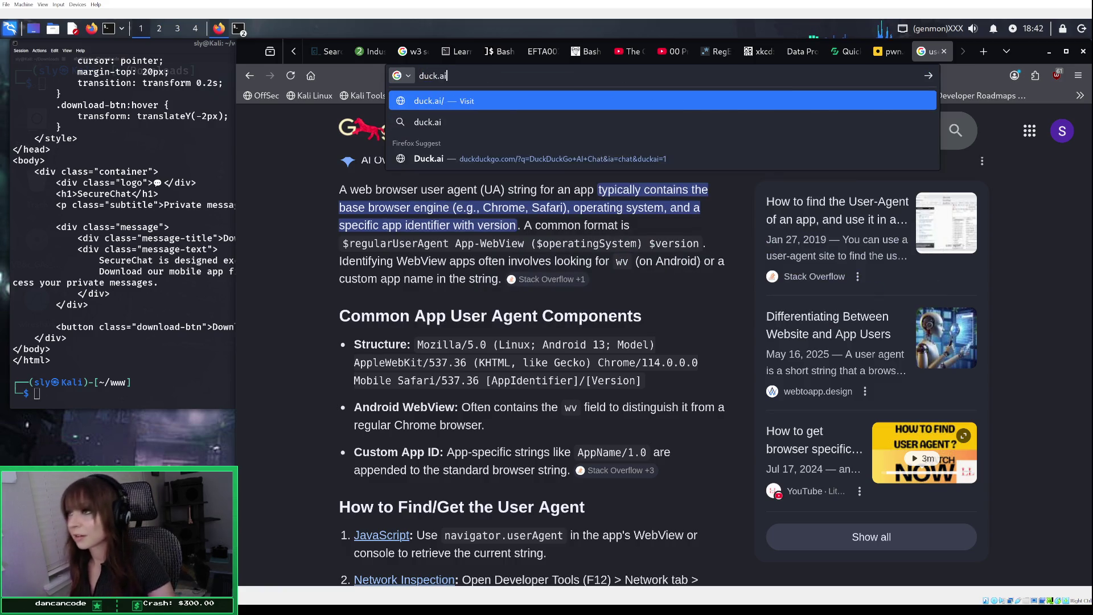
key(Return)
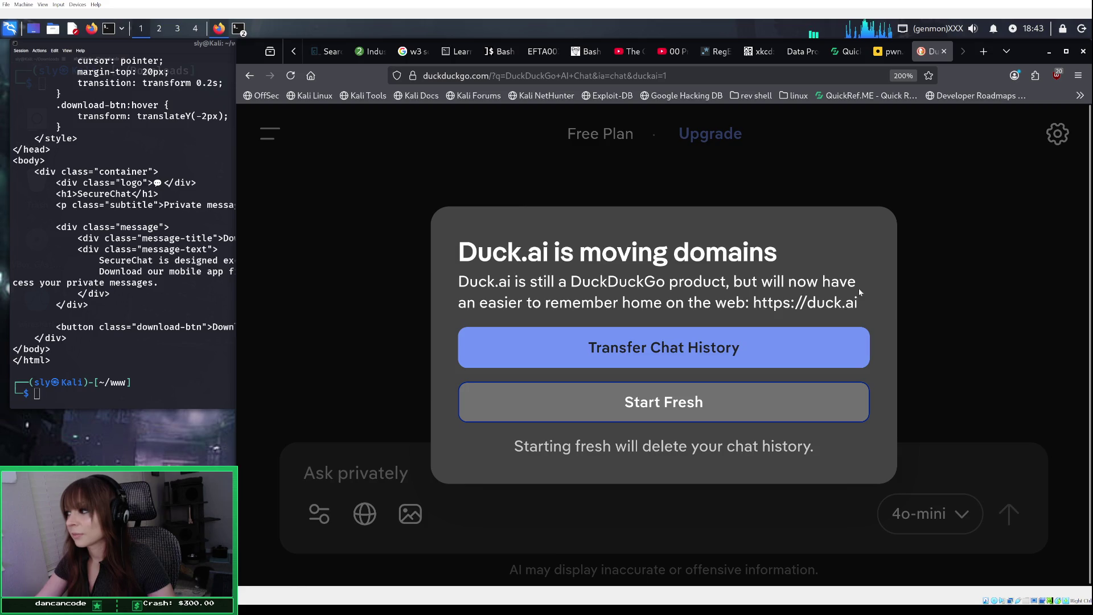
click(686, 416)
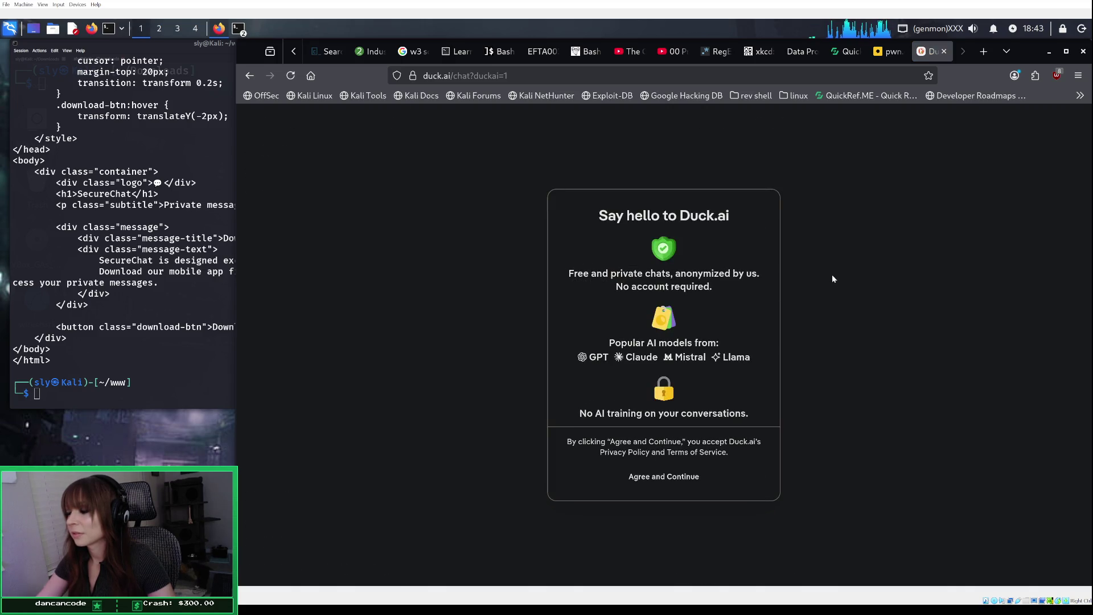
click(664, 477)
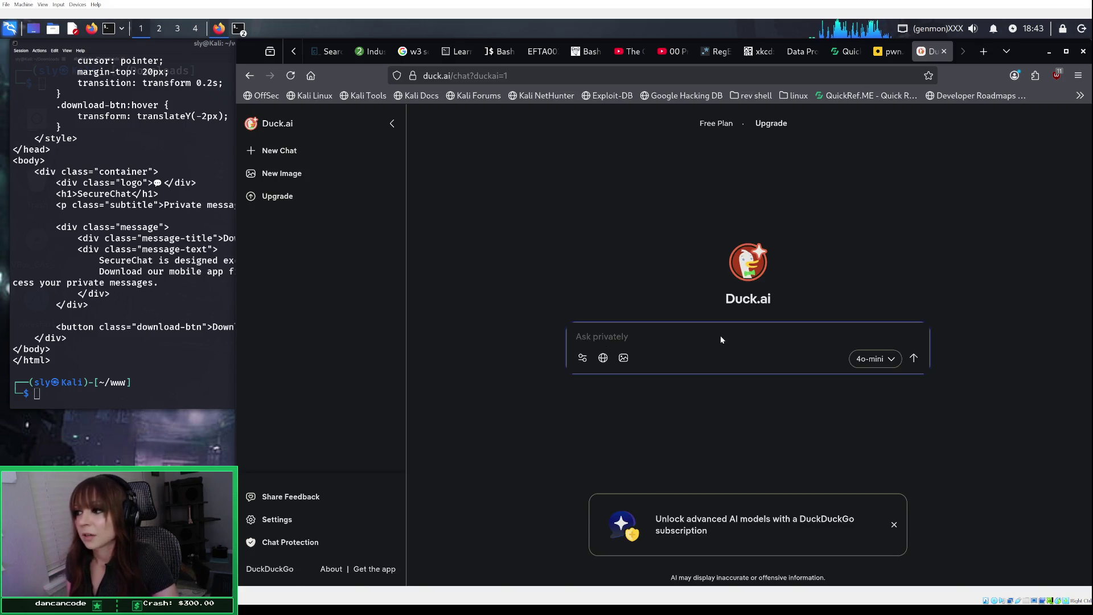
- Ask Duck.ai 'how to bypass the mobile only website to get the full site in browser'
text(i want to )
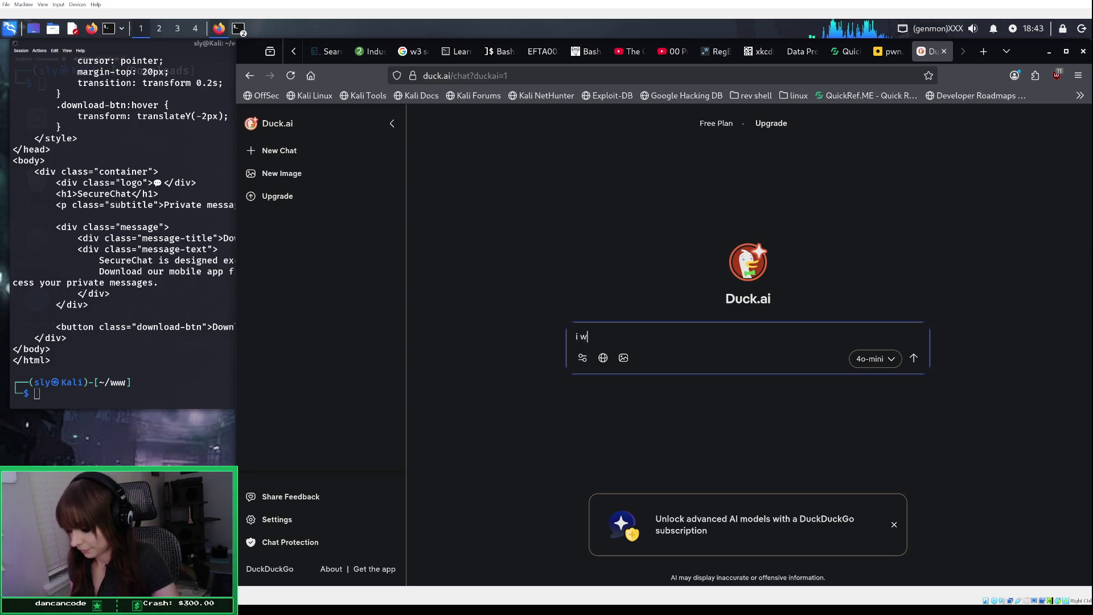
text(bypa)
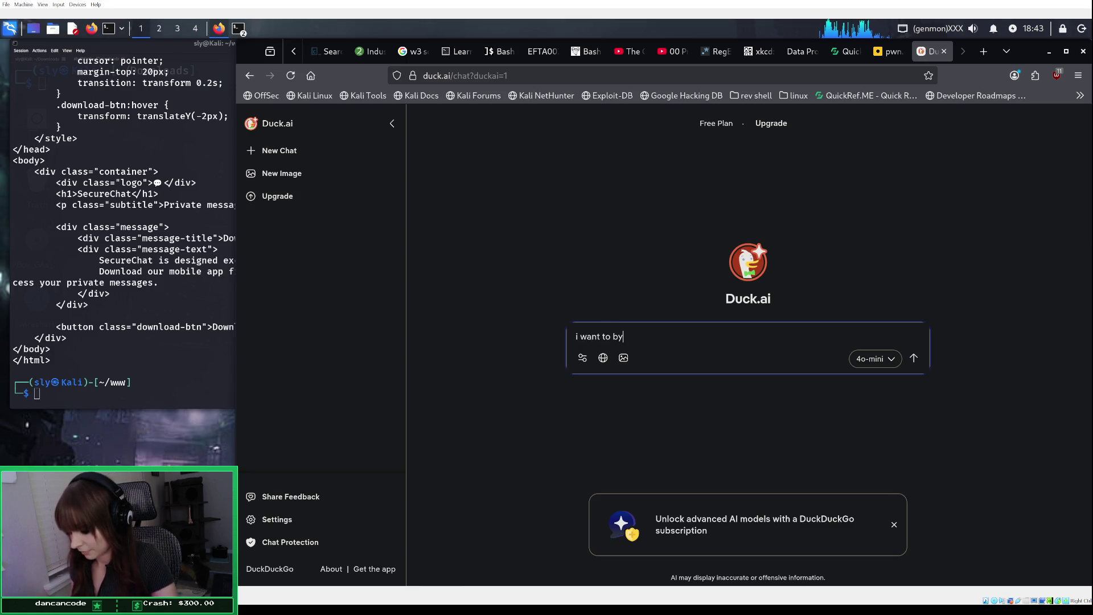
text(ss)
key(BackSpace)
key(BackSpace)
key(BackSpace)
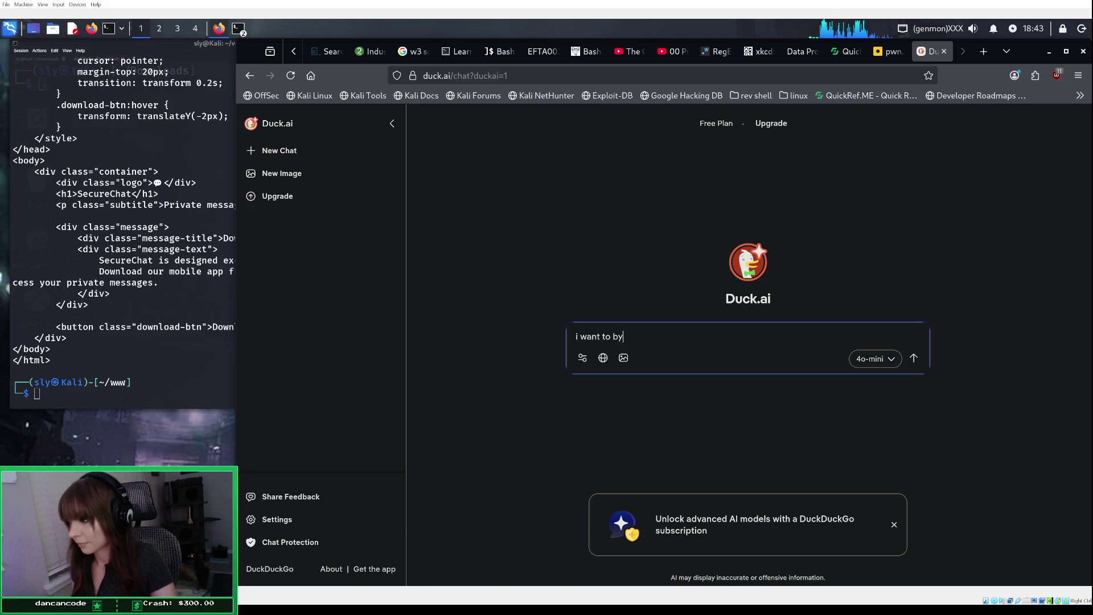
text(the)
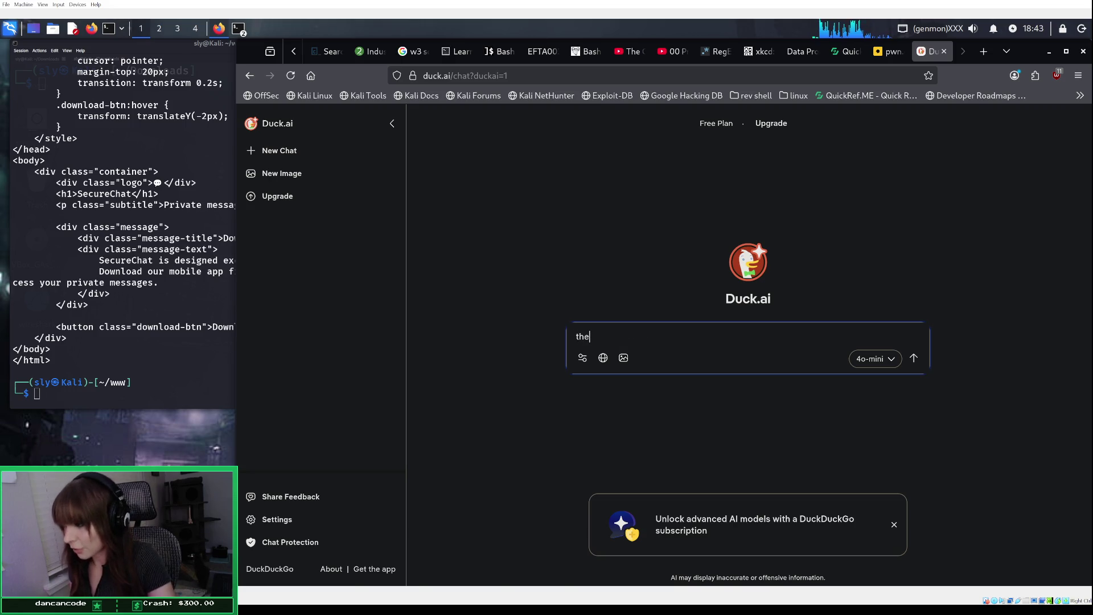
key(BackSpace)
key(BackSpace)
key(BackSpace)
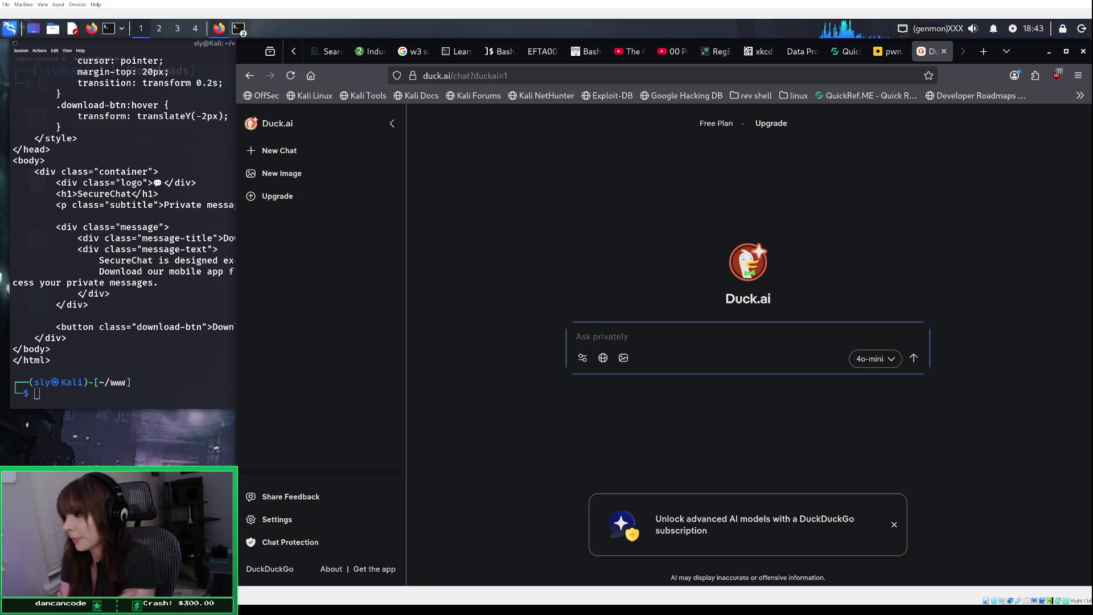
text(i)
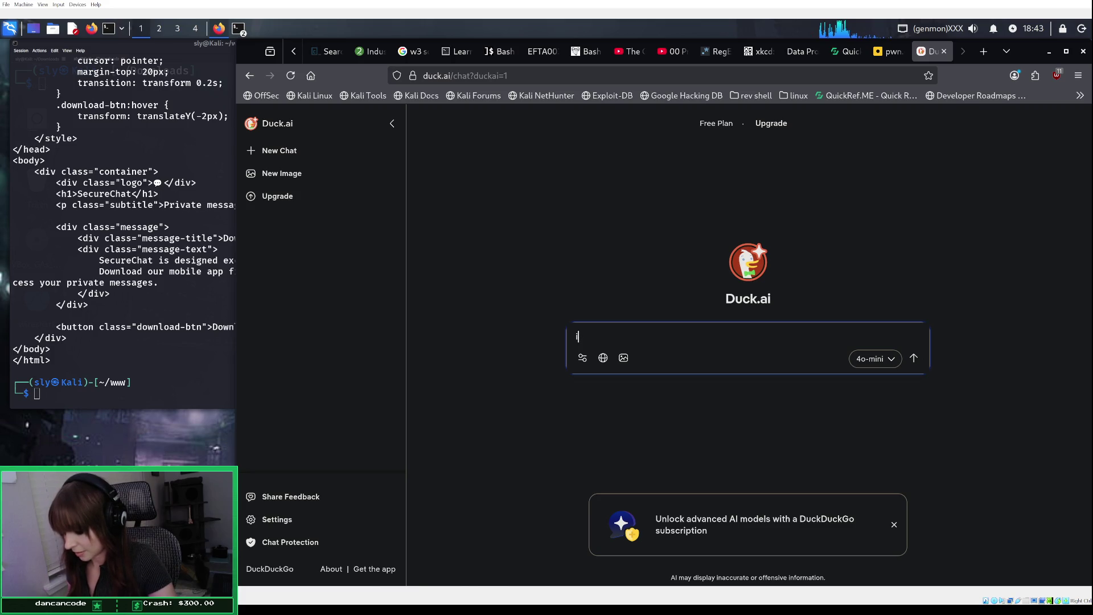
key(BackSpace)
key(BackSpace)
key(BackSpace)
text(to bypass an)
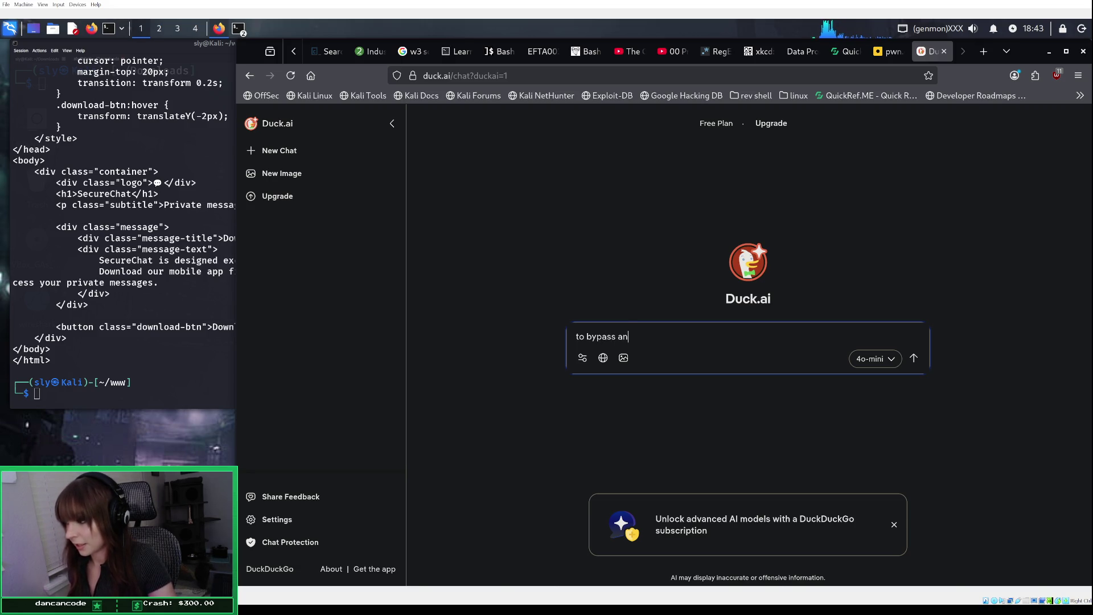
text(mobile)
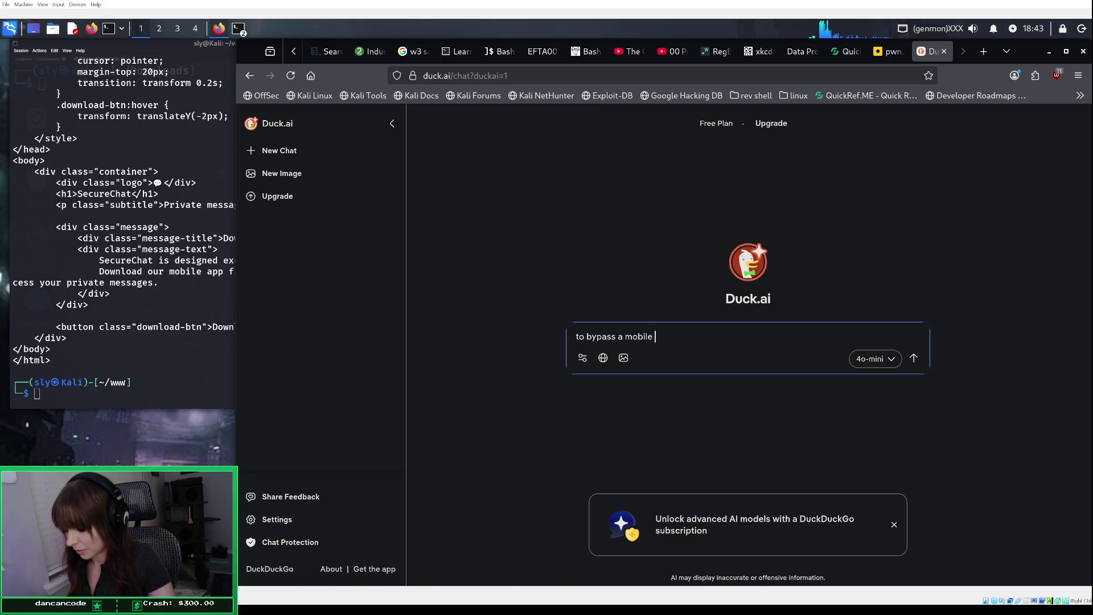
text(y website)
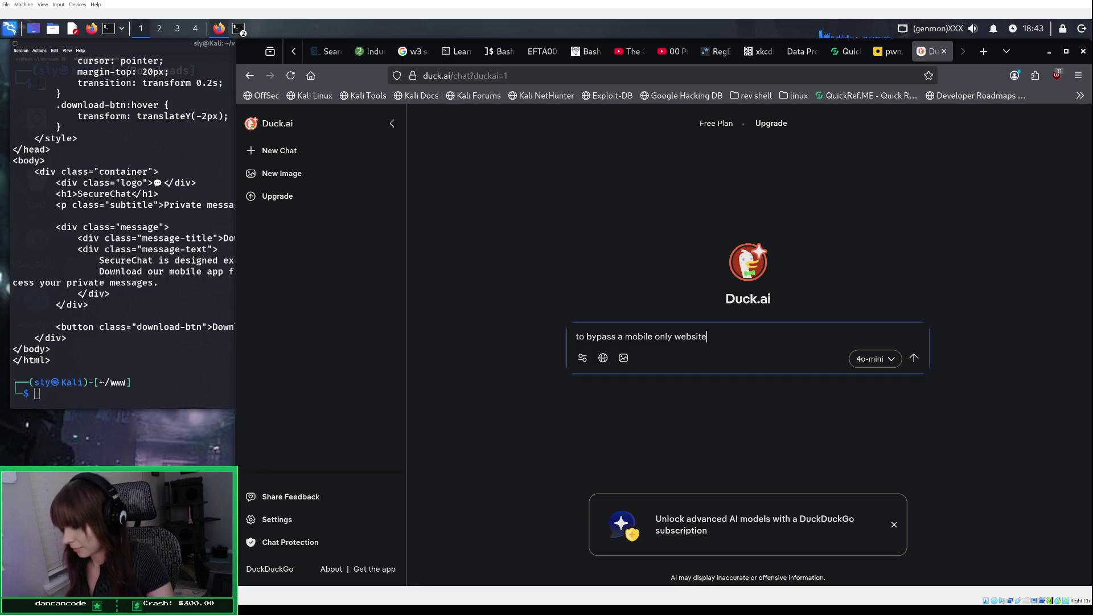
key(BackSpace)
key(BackSpace)
key(BackSpace)
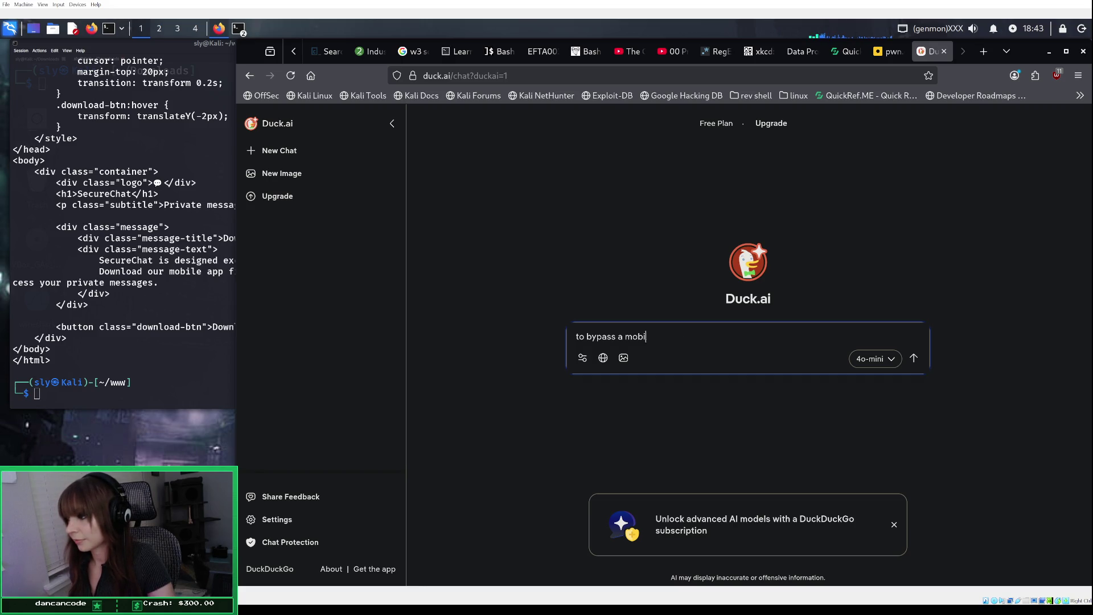
text(how to )
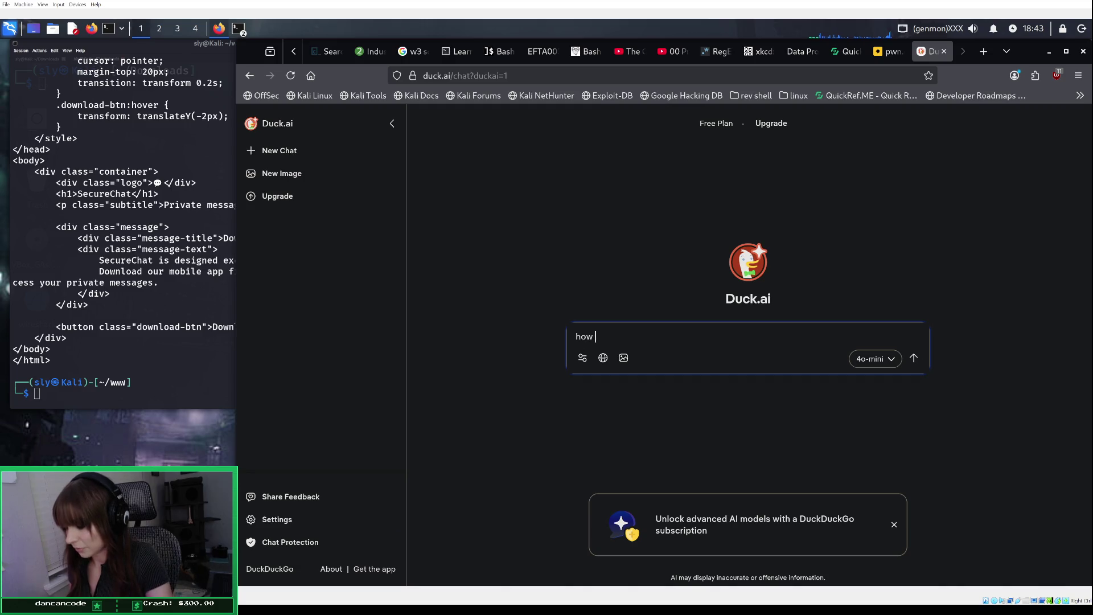
text(bypass the mobile )
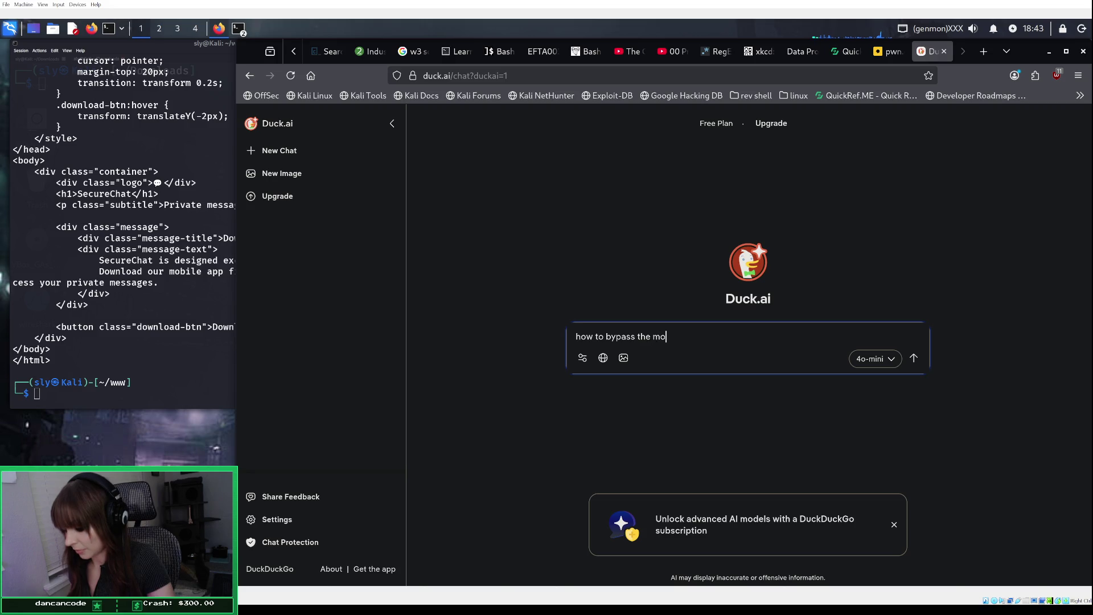
text(obn)
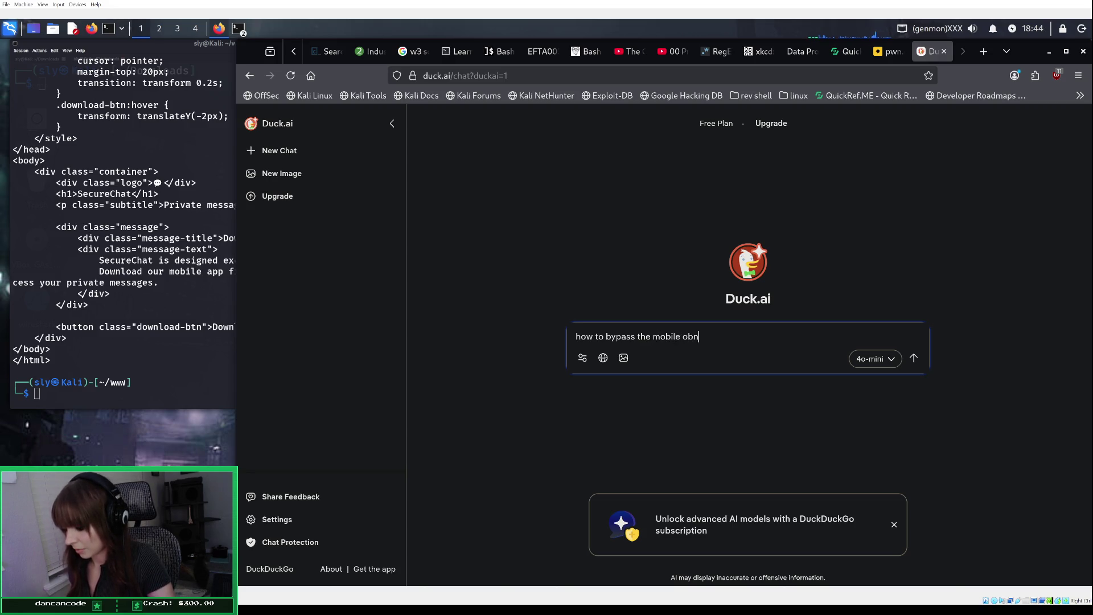
text(ly websit)
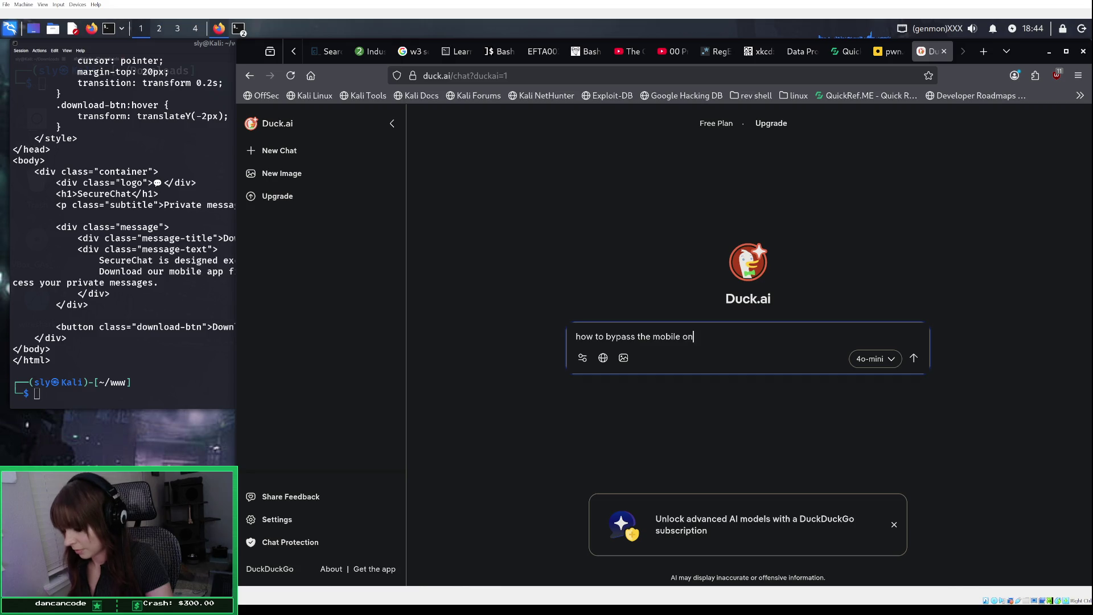
text(e to get the full site in )
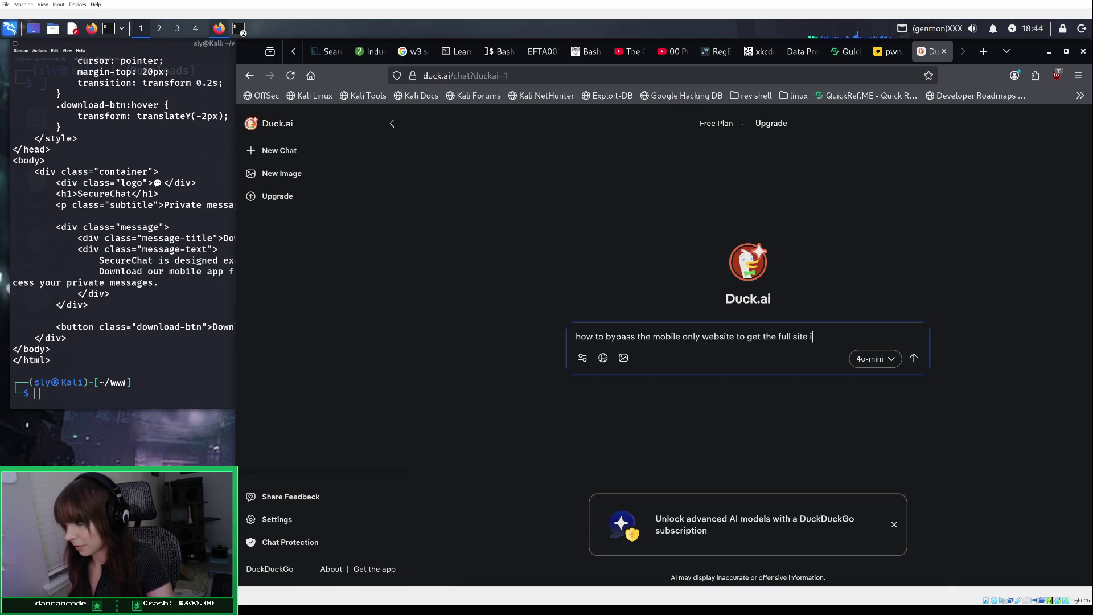
text(browser)
key(Return)
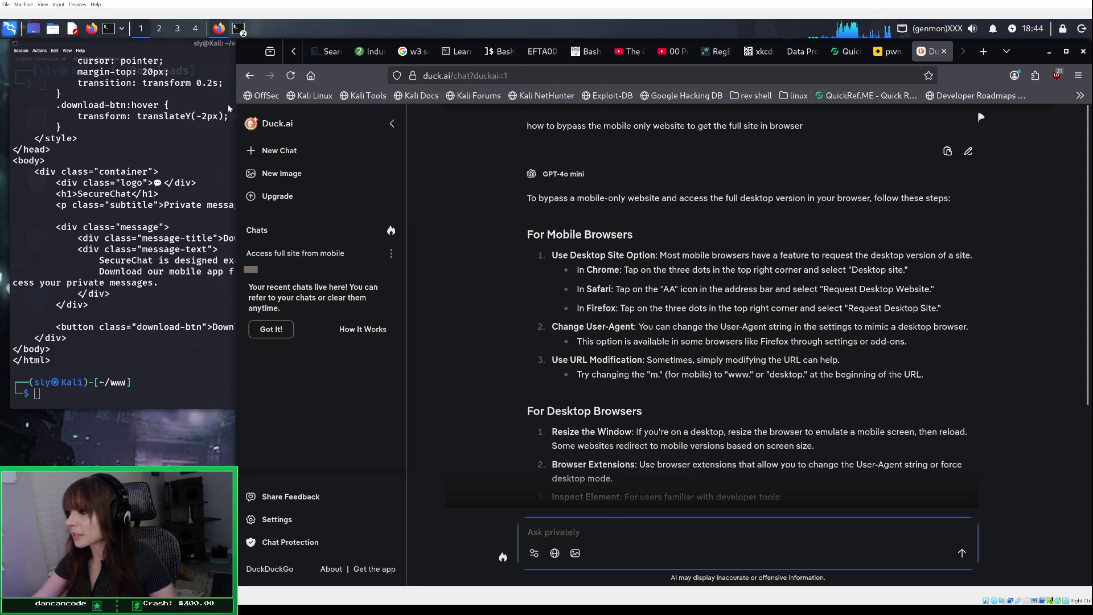
- Scroll the tab strip left and return to the SecureChat tab
click(294, 54)
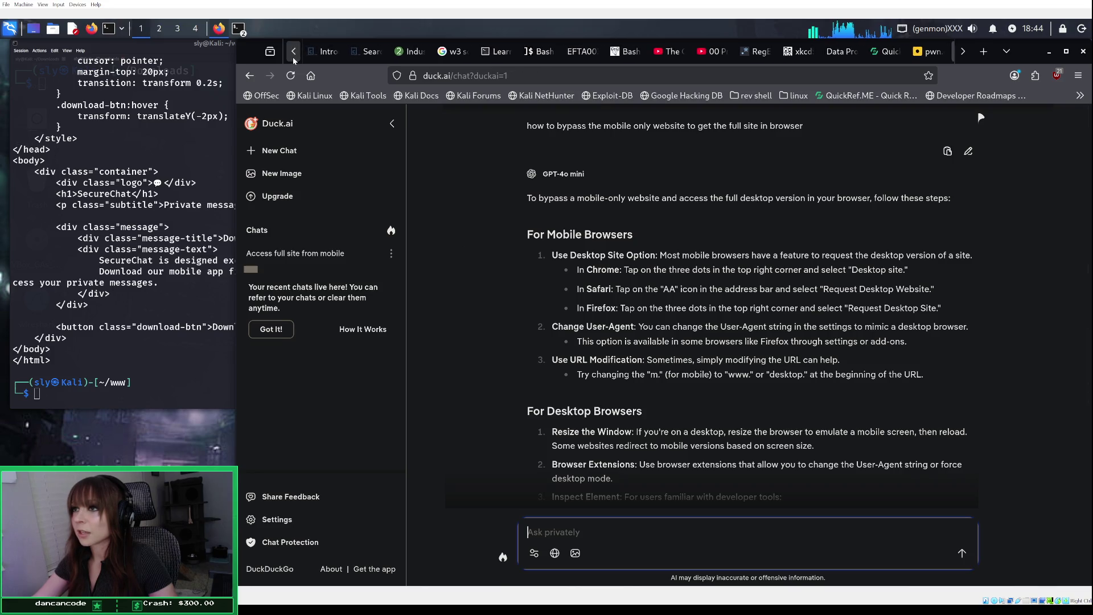
click(381, 52)
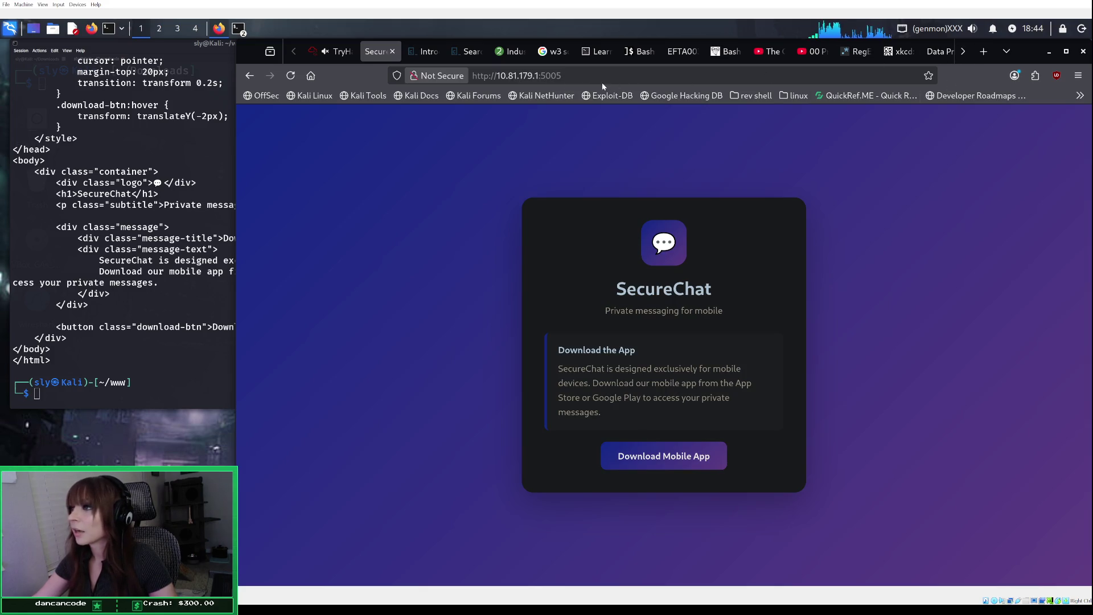
- Try the 'desktop.'-prefixed SecureChat address, then go back to 10.81.179.1:5005
click(967, 56)
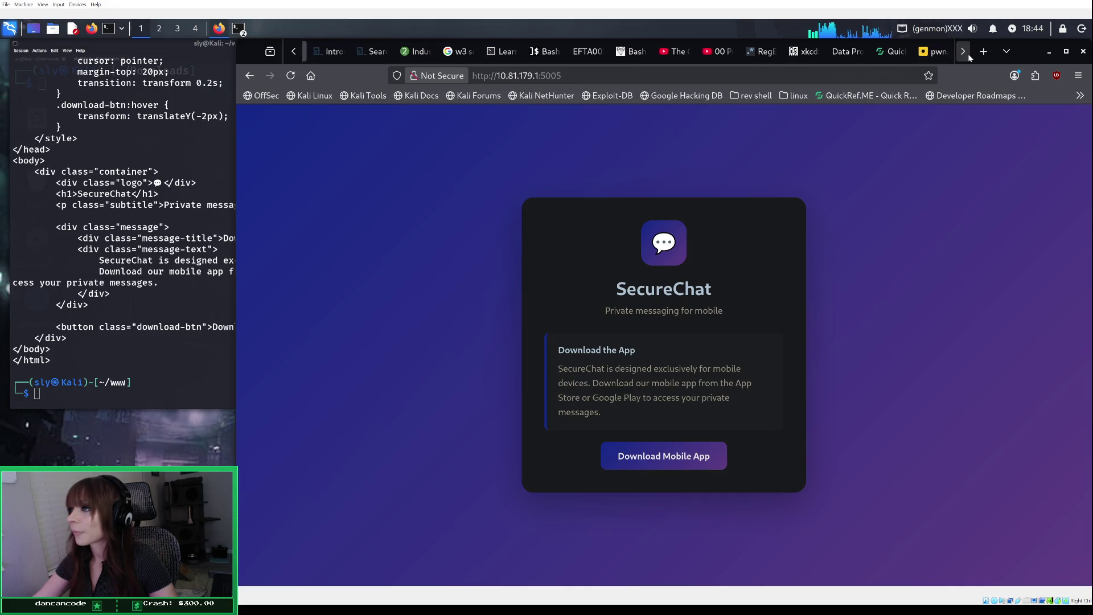
click(969, 57)
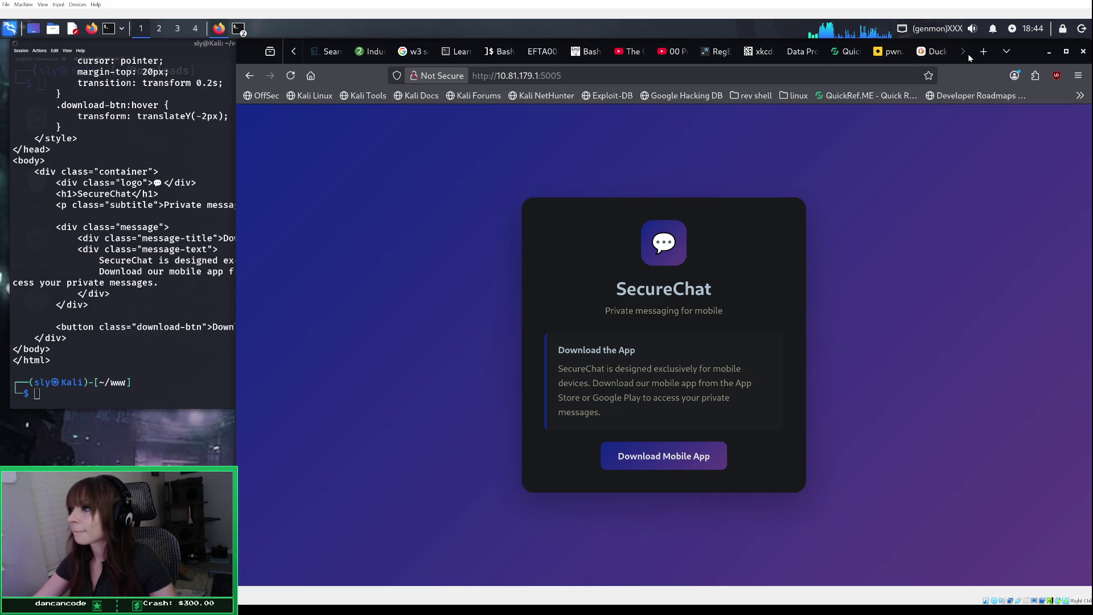
click(498, 78)
click(498, 78)
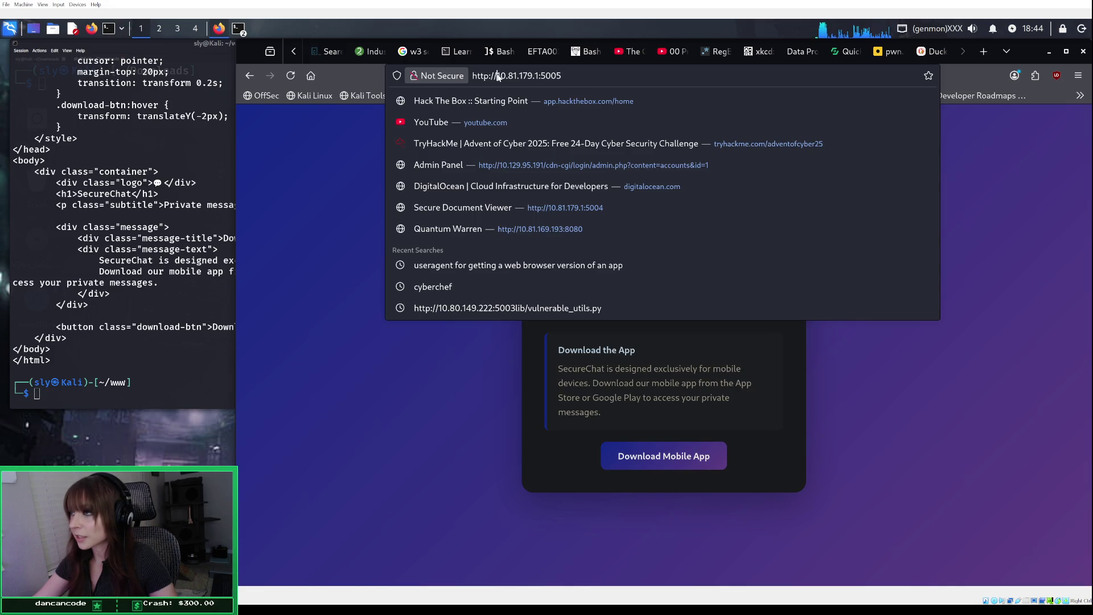
text(desktop)
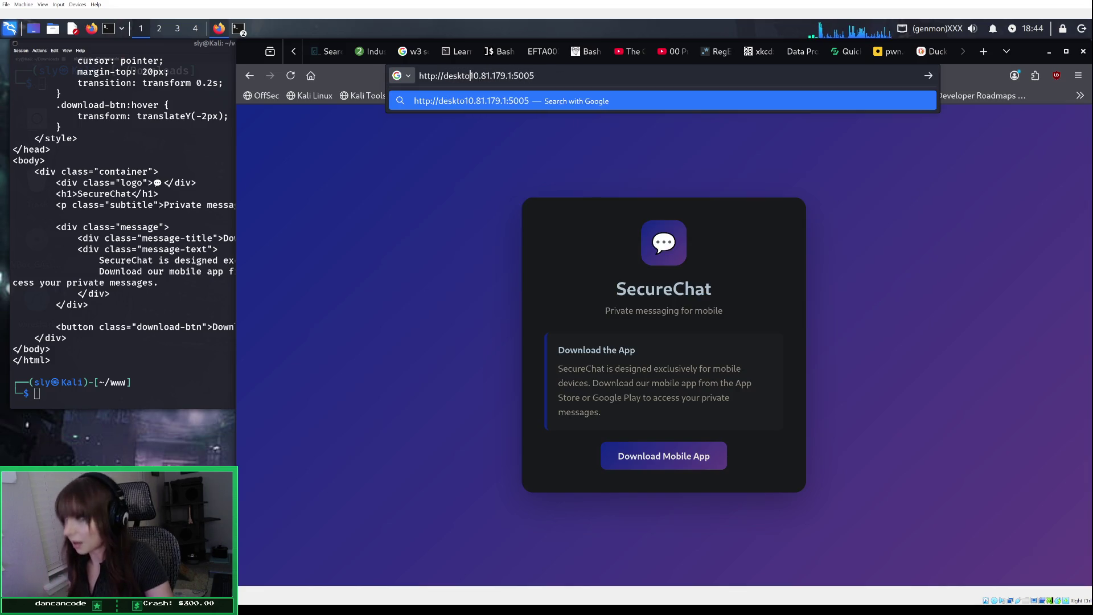
text(.)
key(Return)
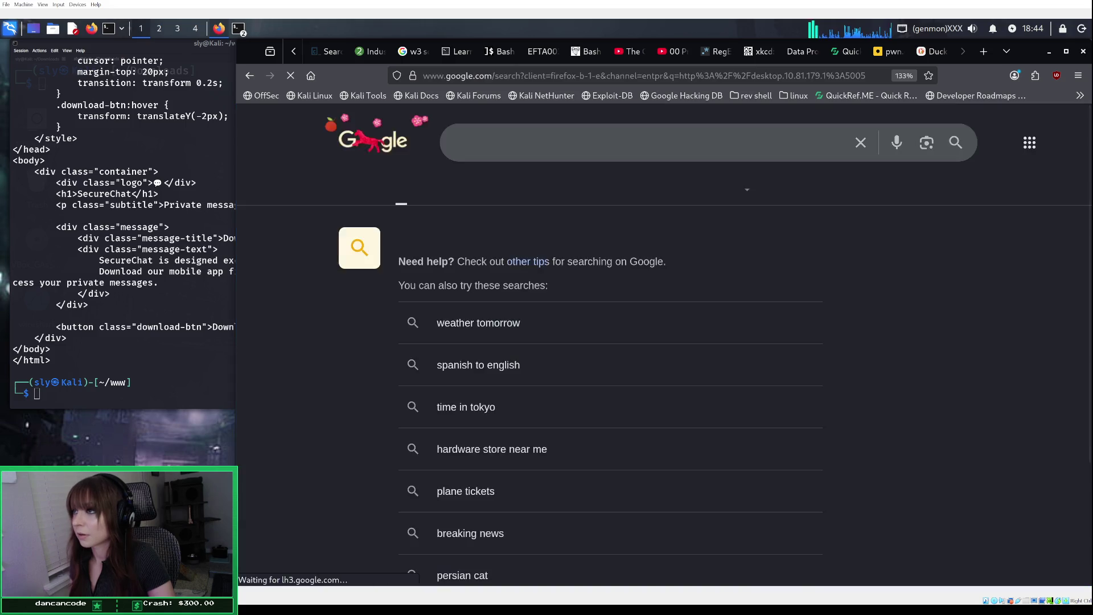
click(249, 75)
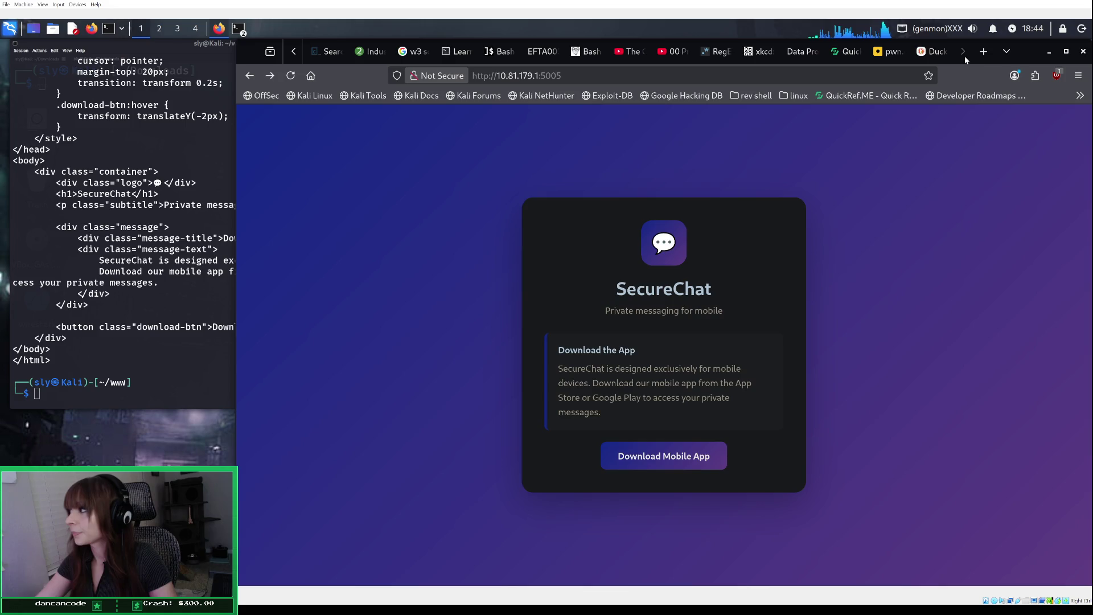
- Move the Duck.ai tab next to the SecureChat tab, cancelling the tab-group prompt
click(928, 53)
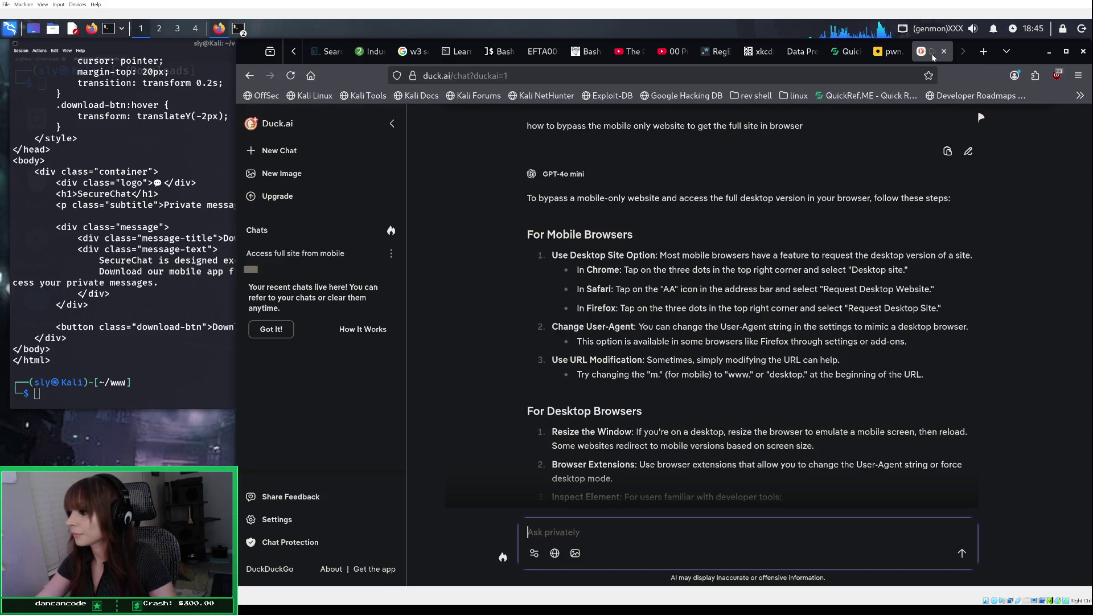
drag(926, 54, 322, 53)
click(296, 52)
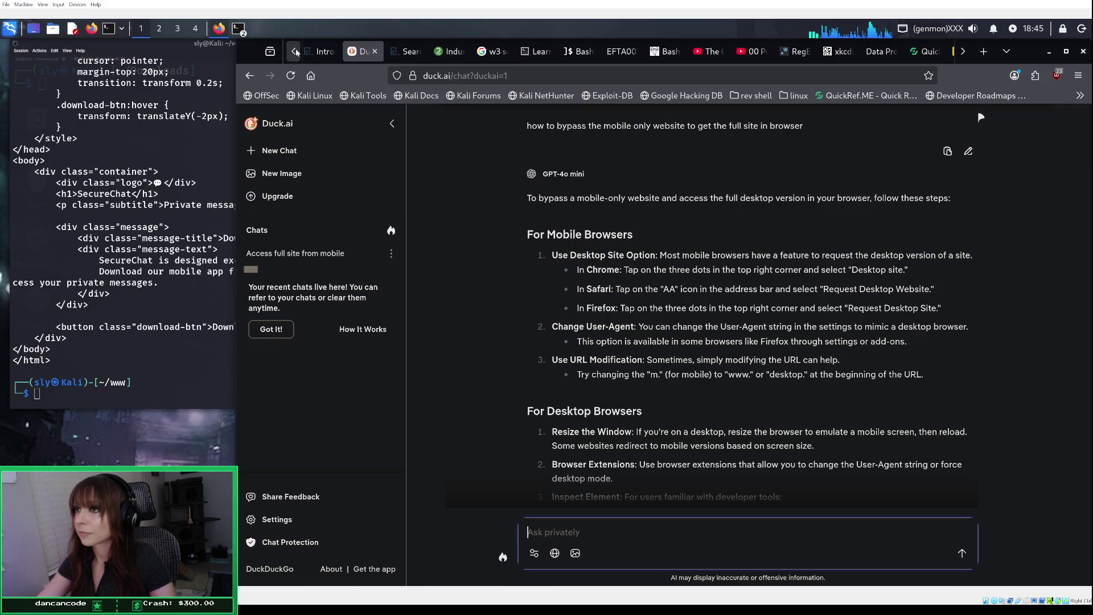
mouse_move(463, 52)
mouse_down()
mouse_move(399, 53)
mouse_move(424, 53)
mouse_up()
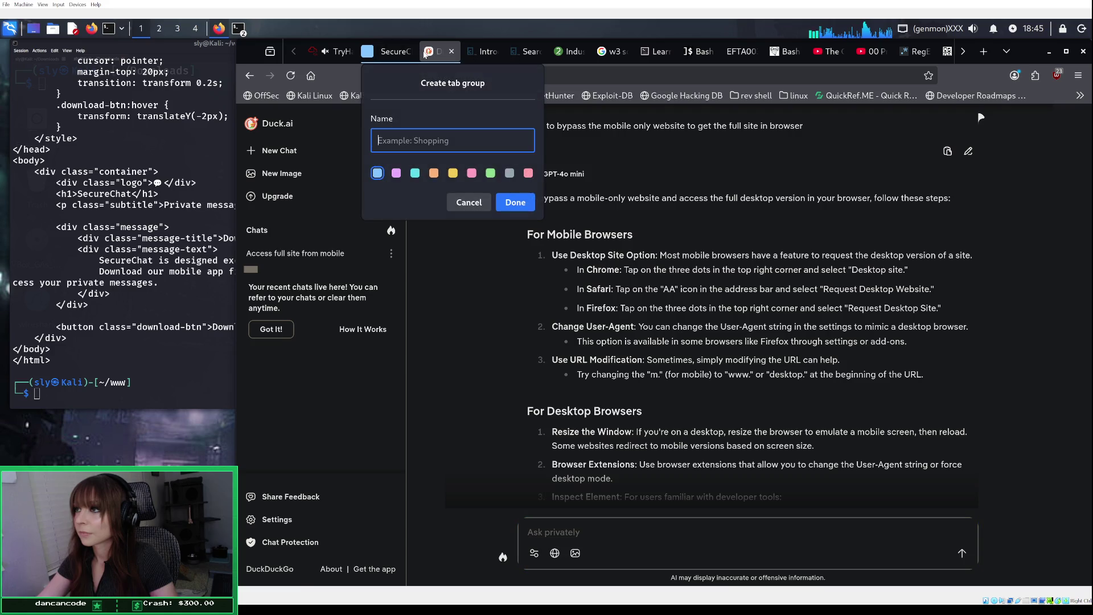
click(474, 201)
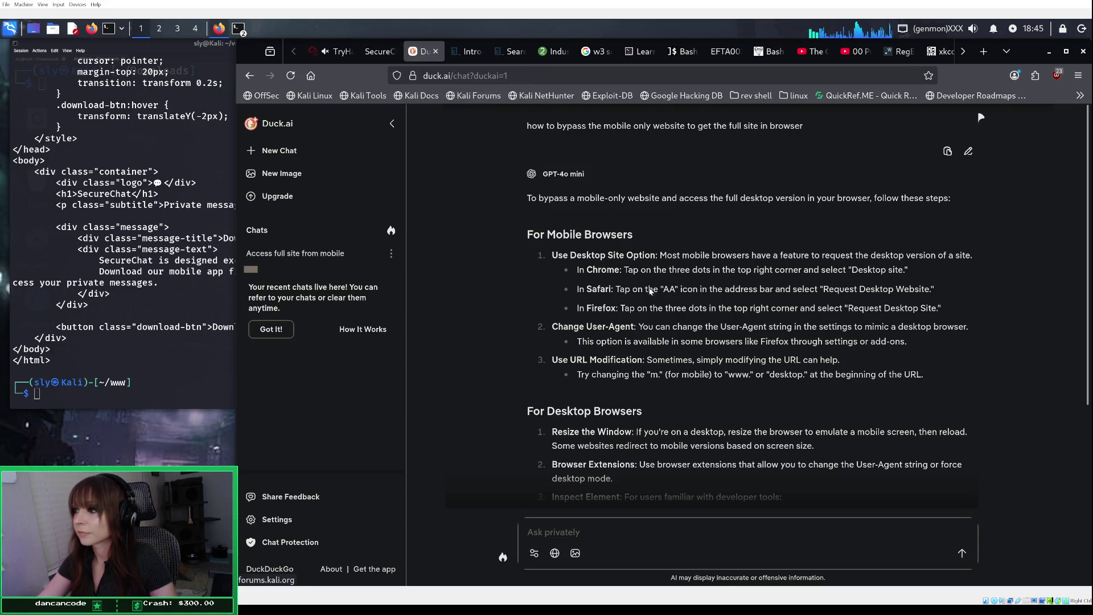
- Read down to the inspect-element tip, then return to SecureChat's address bar
scroll(615, 353, down, 3)
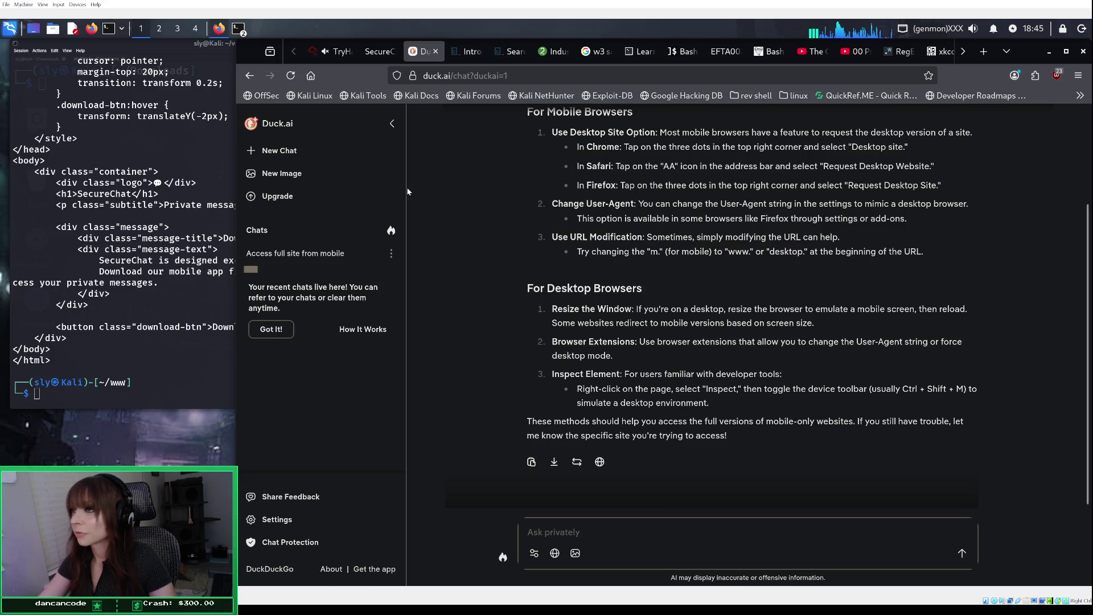
click(377, 51)
click(494, 78)
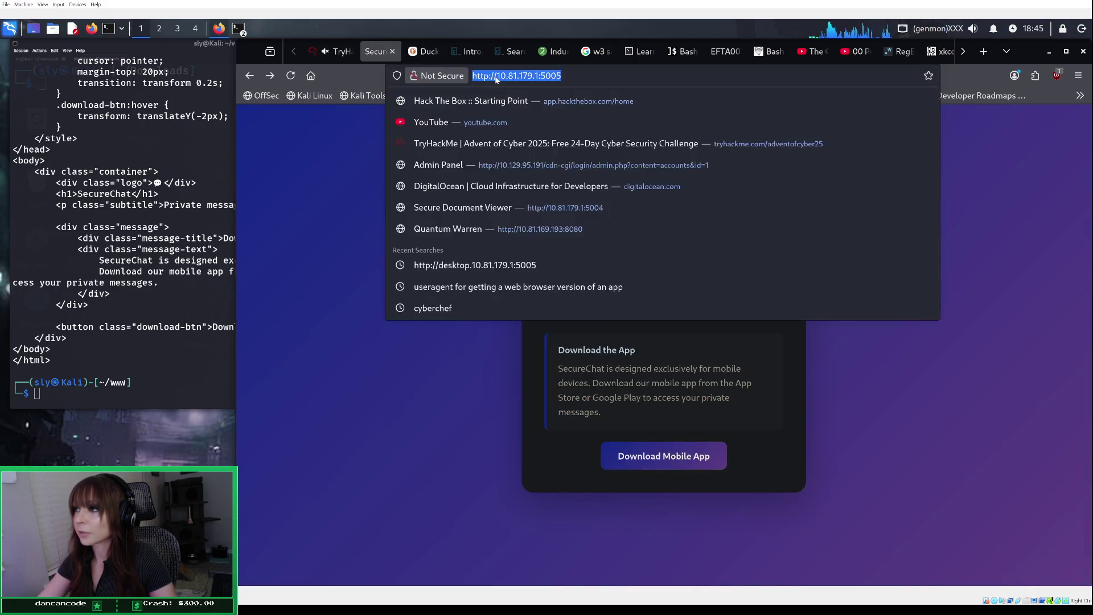
- Try a 'www'-prefixed SecureChat address, go back, and return to the Duck.ai chat
click(495, 79)
text(www.)
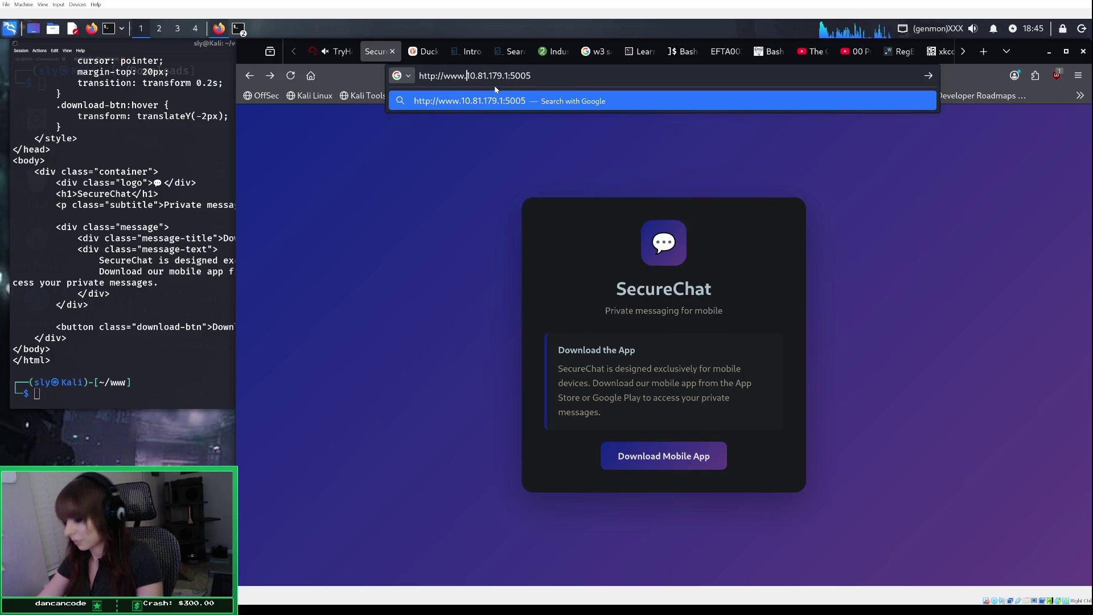
key(Return)
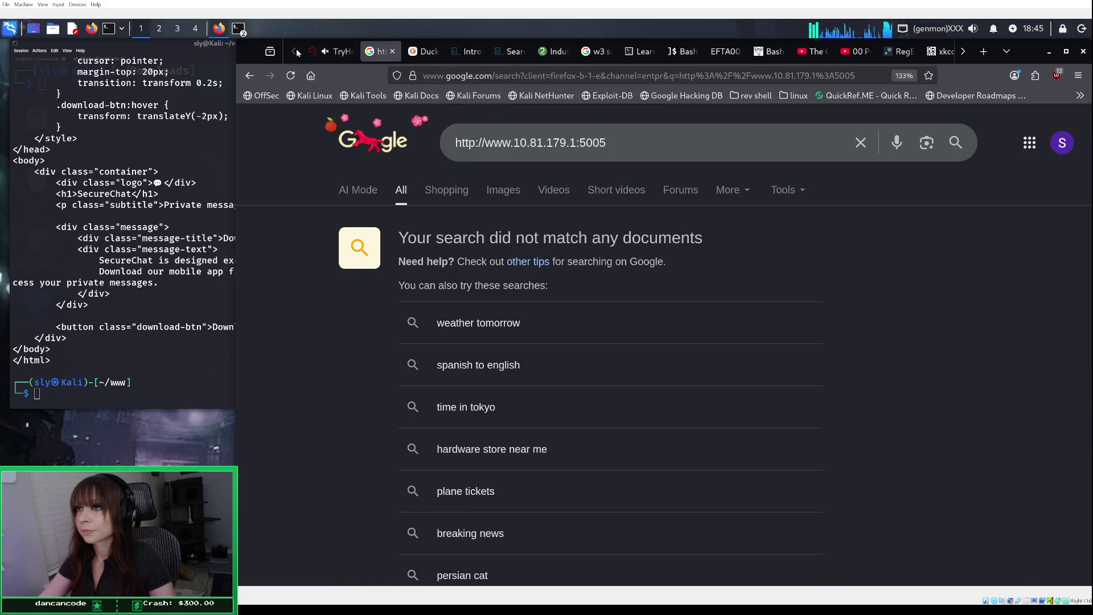
key(alt+Left)
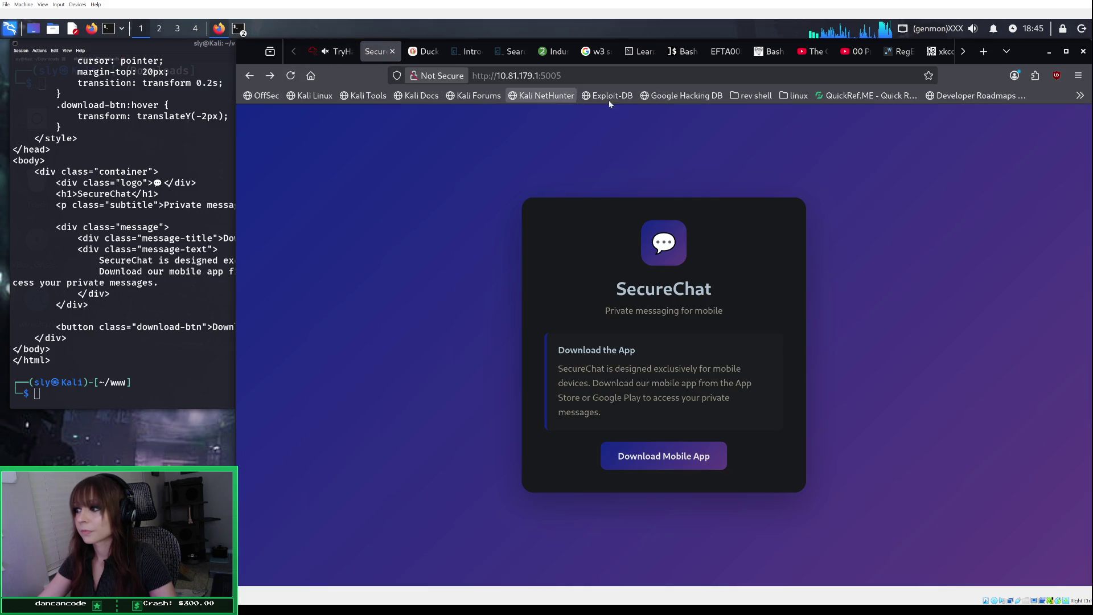
click(424, 51)
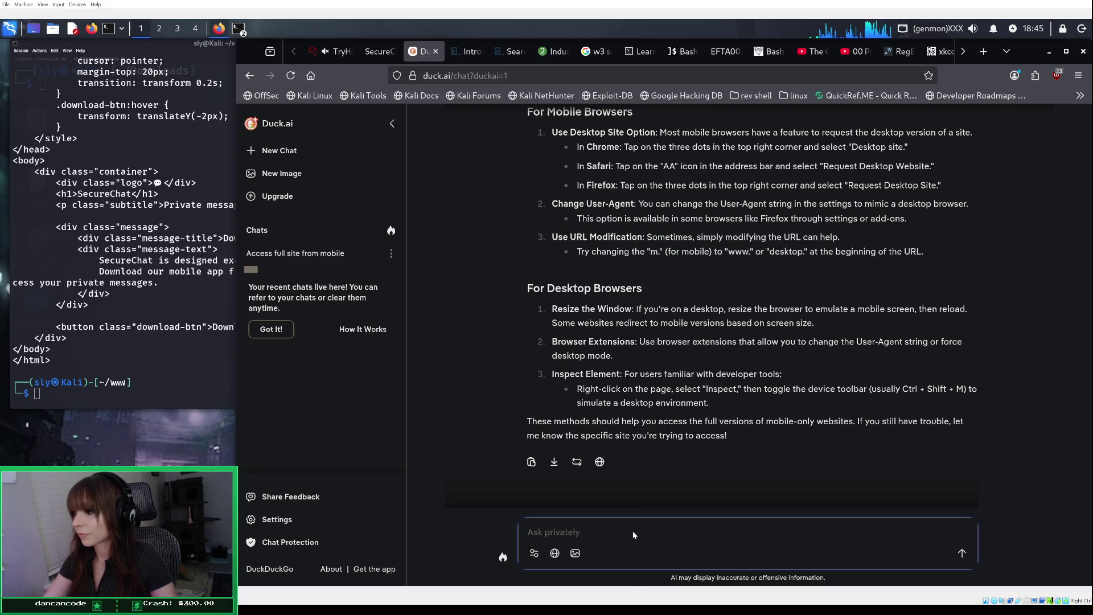
- Ask Duck.ai 'i want to change the user agent to get the browser site.', correcting the typo
text(i want t)
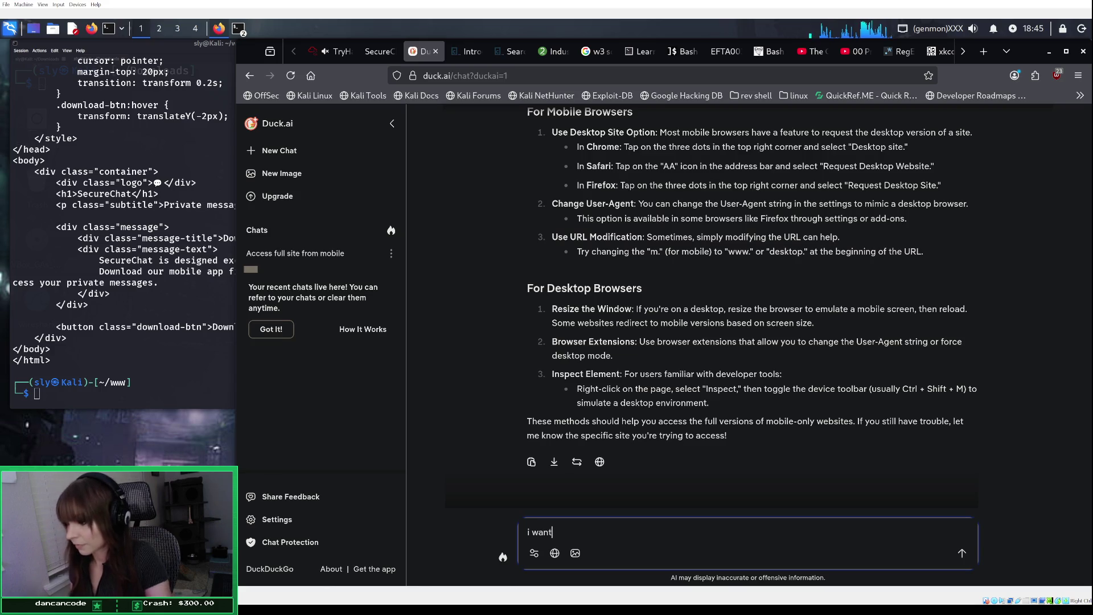
text(o chang the use)
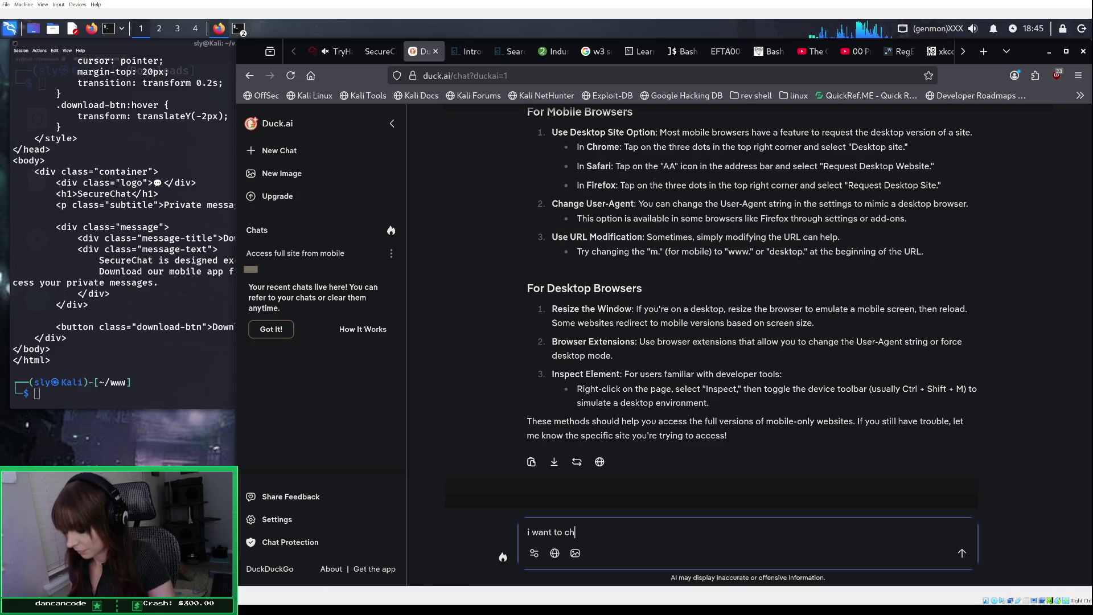
text(r agent to )
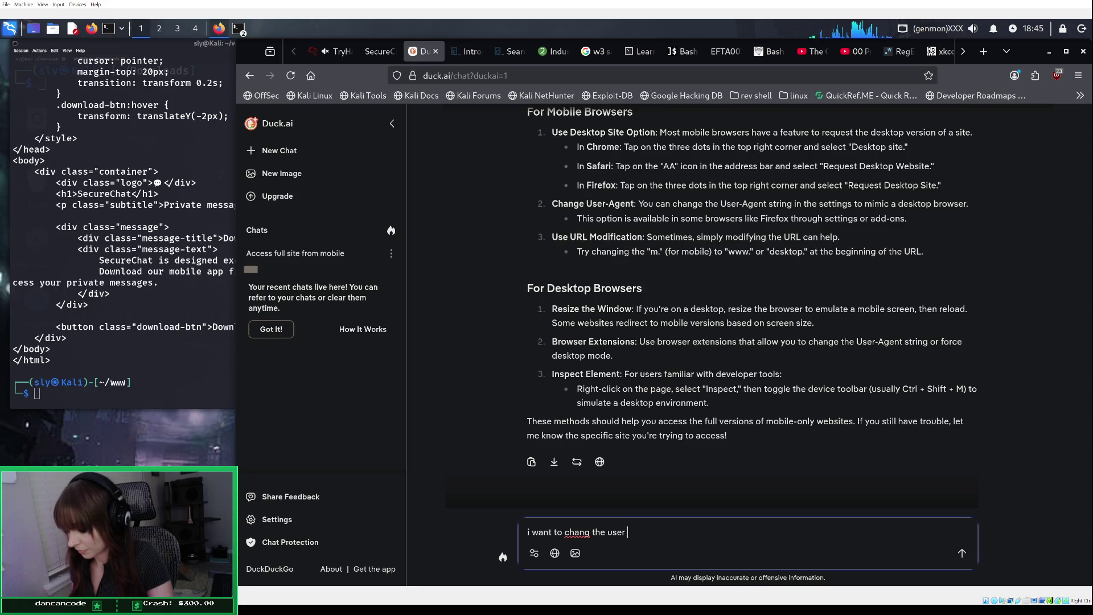
text(get the browser site.)
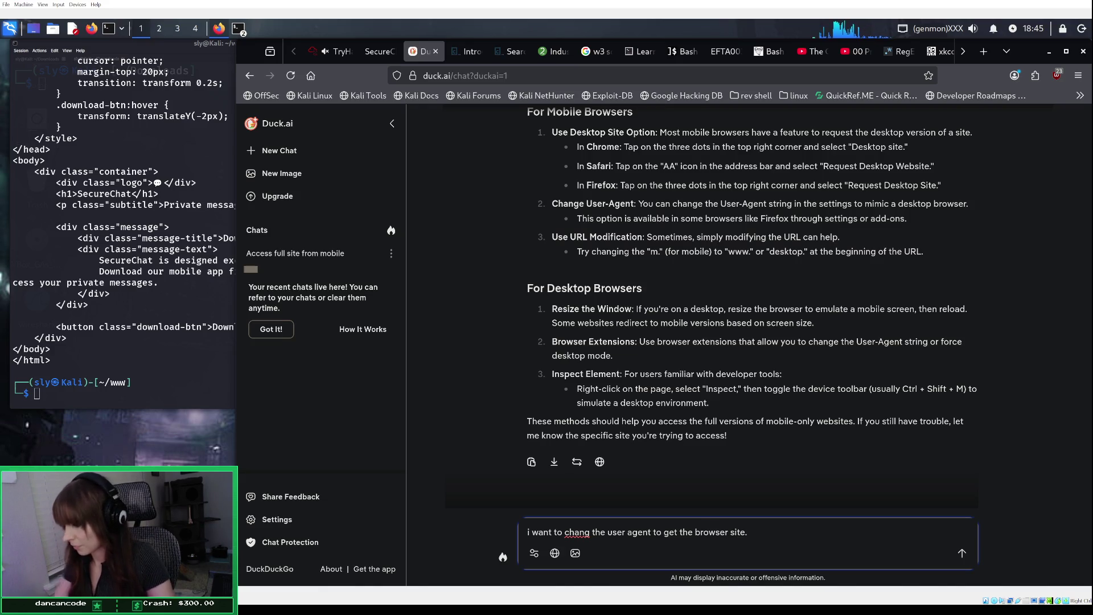
click(589, 534)
text(e)
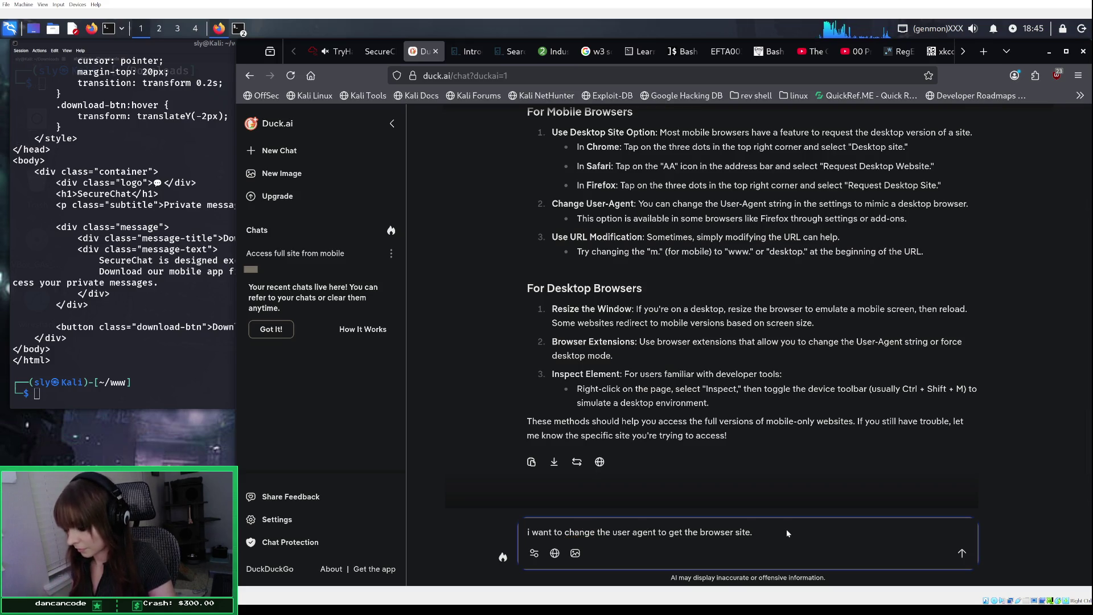
key(Return)
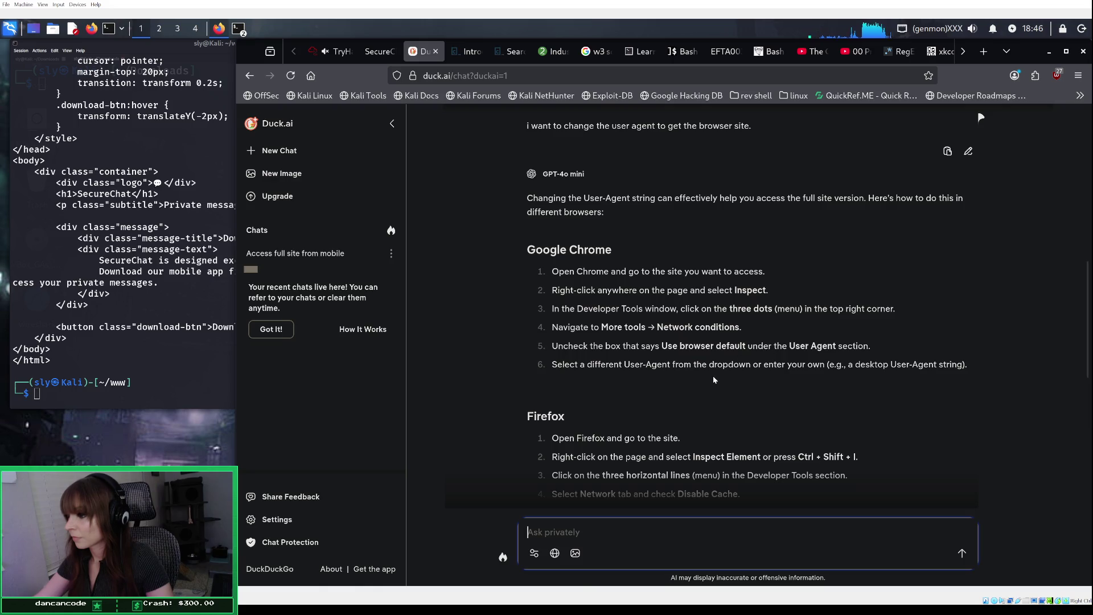
- Read the reply's Firefox developer-tools User-Agent steps, then return to SecureChat
scroll(710, 383, down, 3)
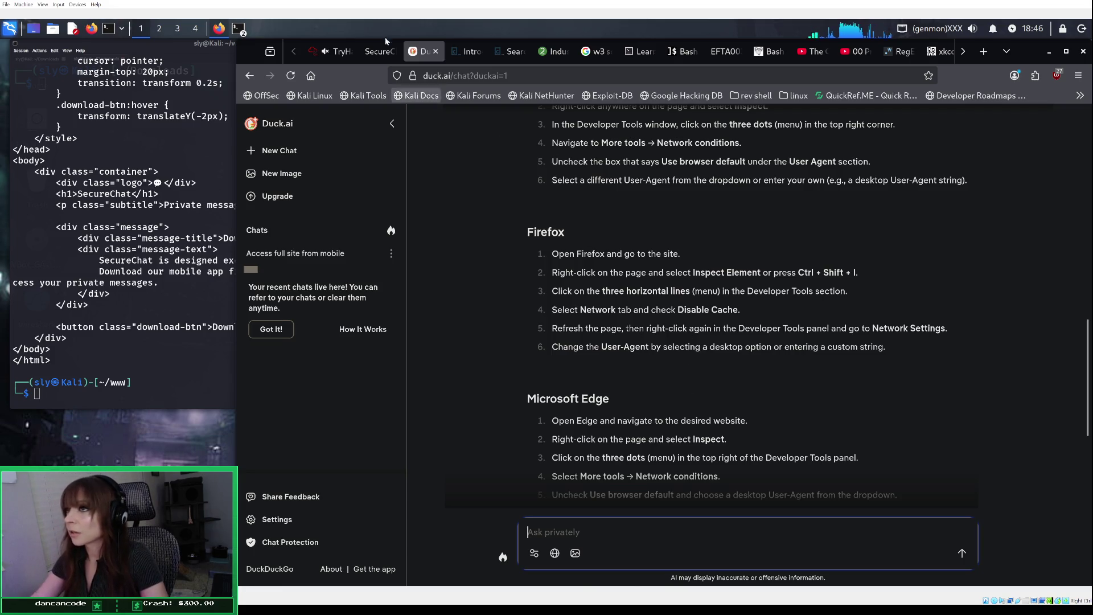
mouse_move(376, 52)
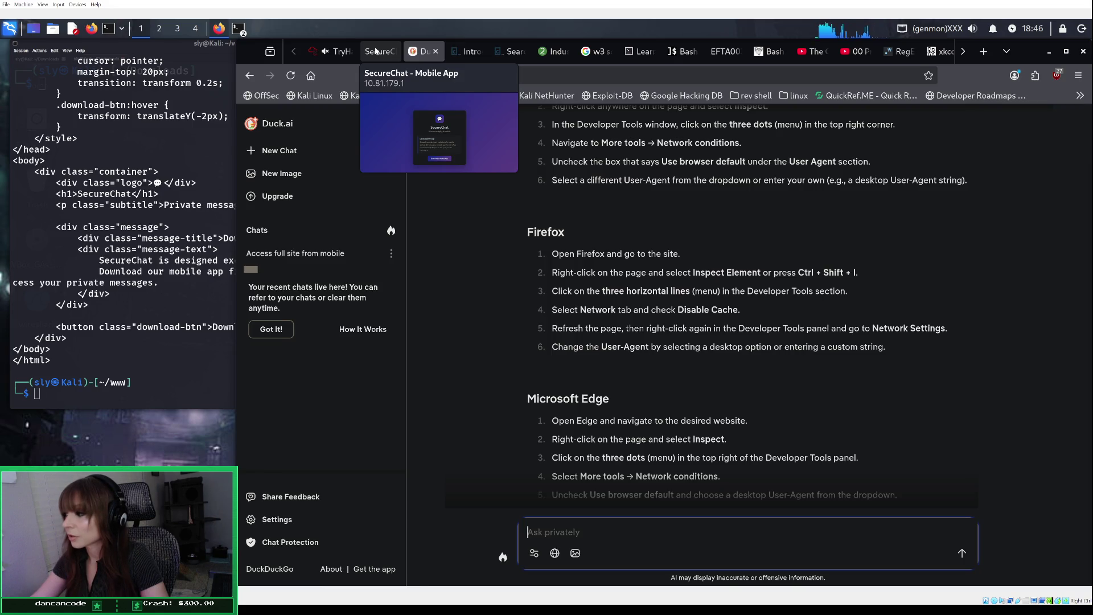
click(376, 50)
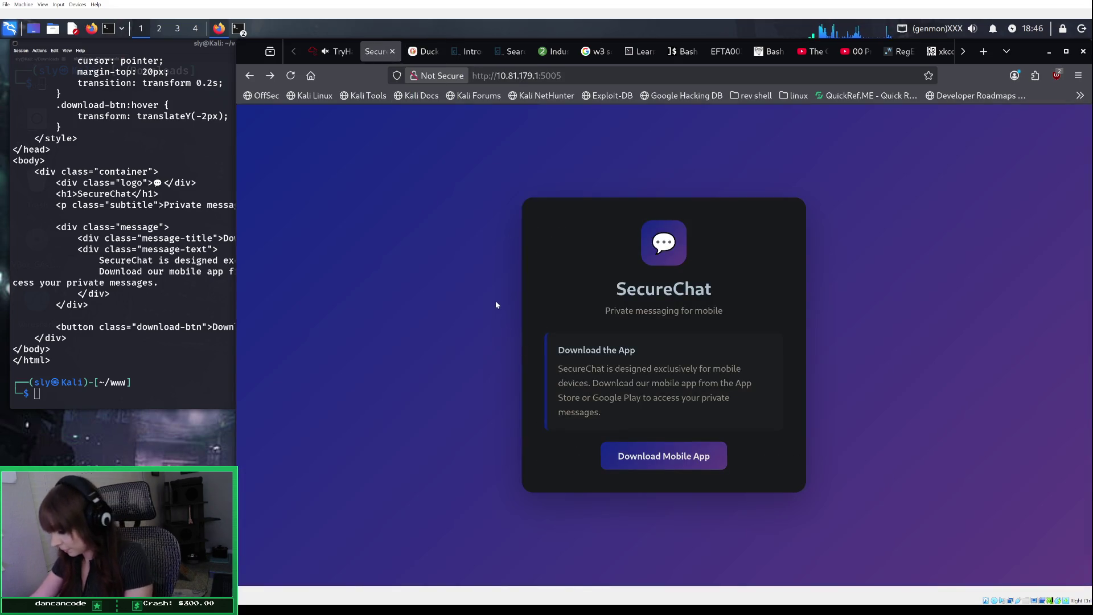
- Open the DevTools Settings panel on SecureChat with F12, scroll it, then return to Duck.ai
key(F12)
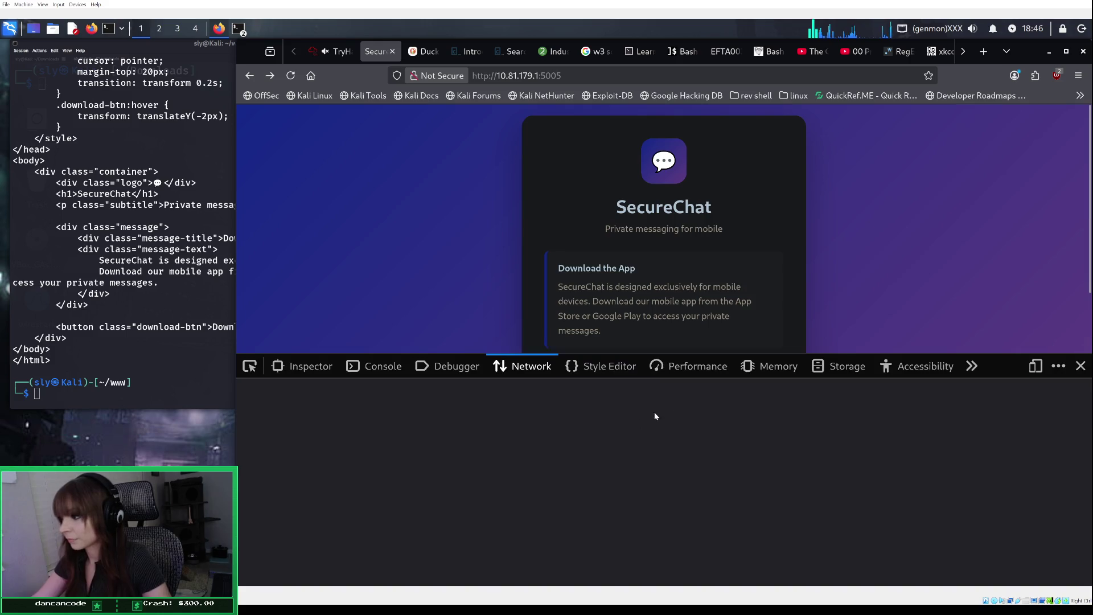
click(1058, 366)
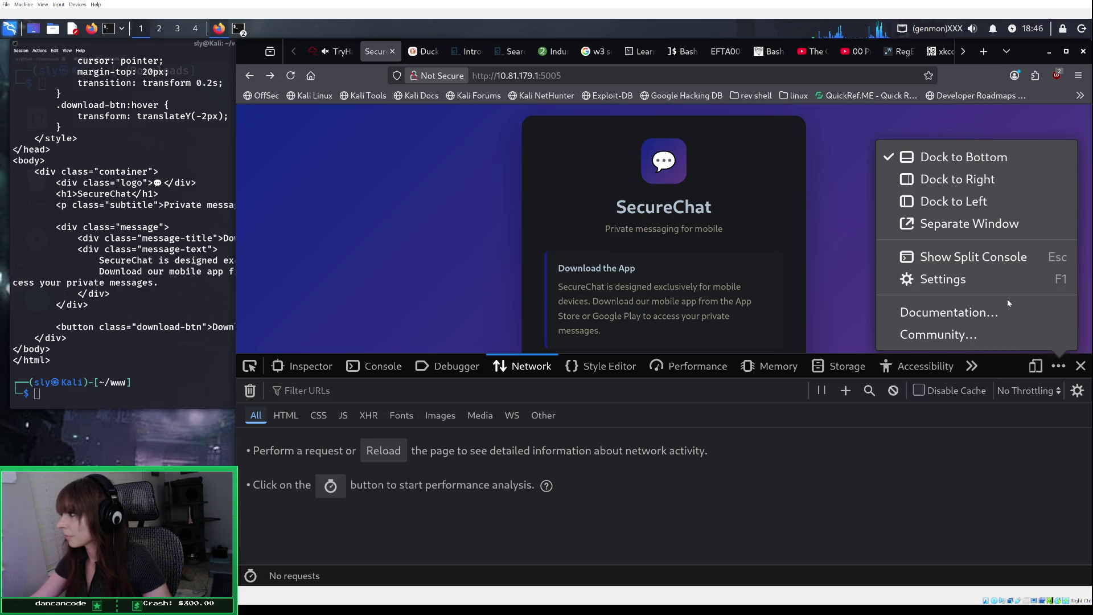
click(1000, 279)
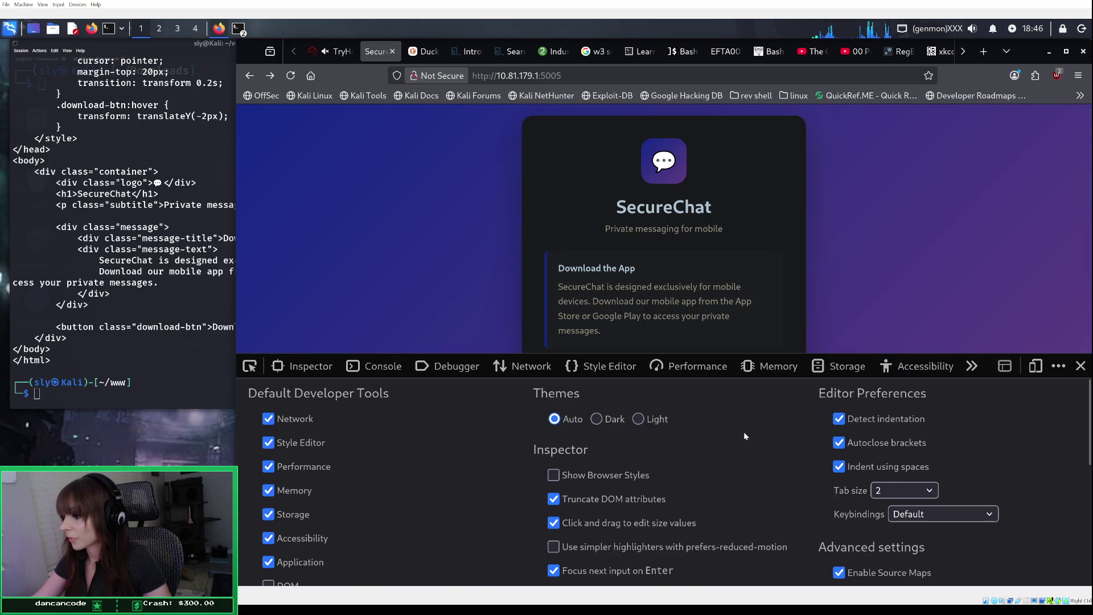
scroll(741, 436, down, 3)
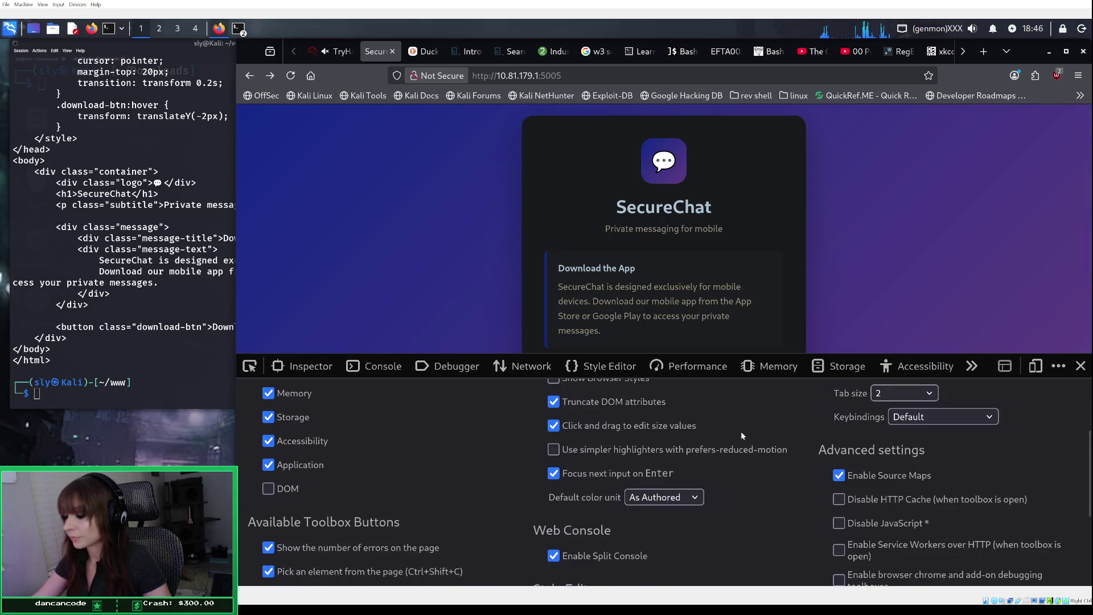
click(420, 52)
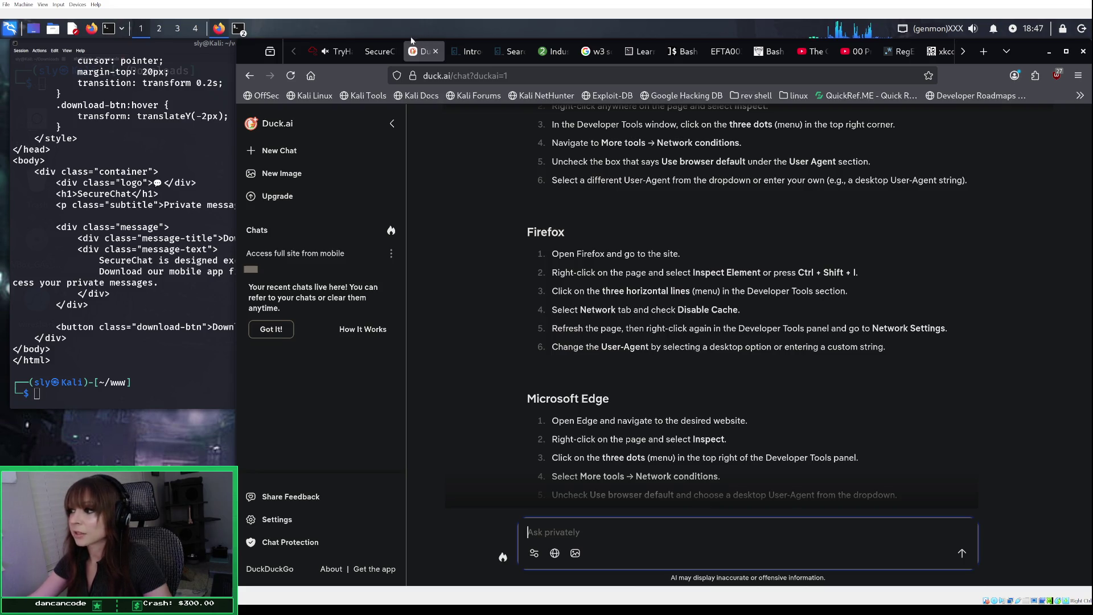
- On SecureChat, open the Network panel with Disable Cache on, reload, then check Duck.ai
click(373, 51)
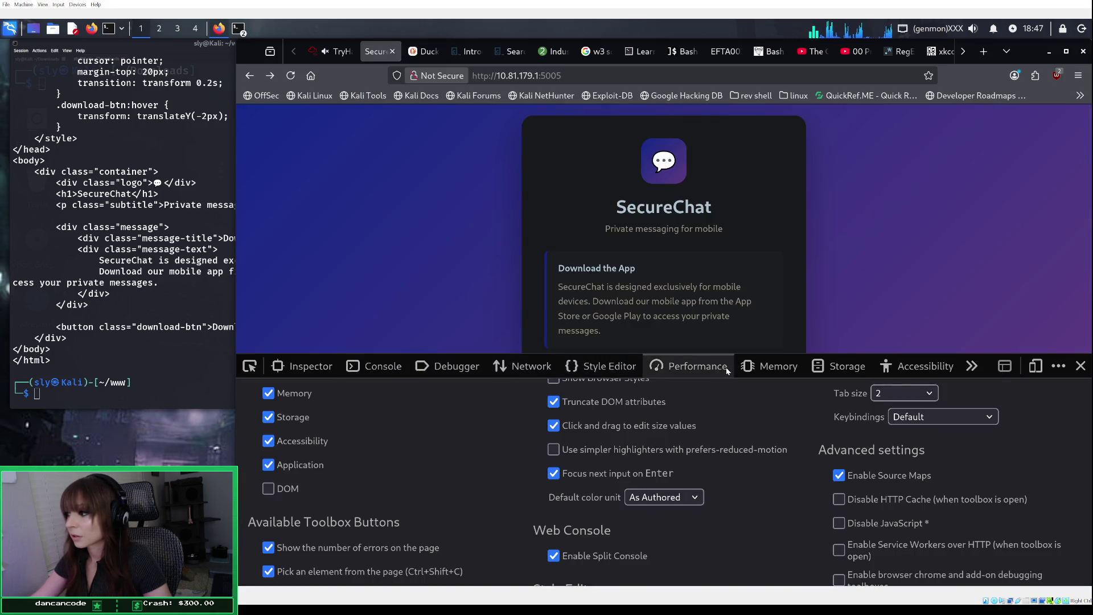
click(518, 367)
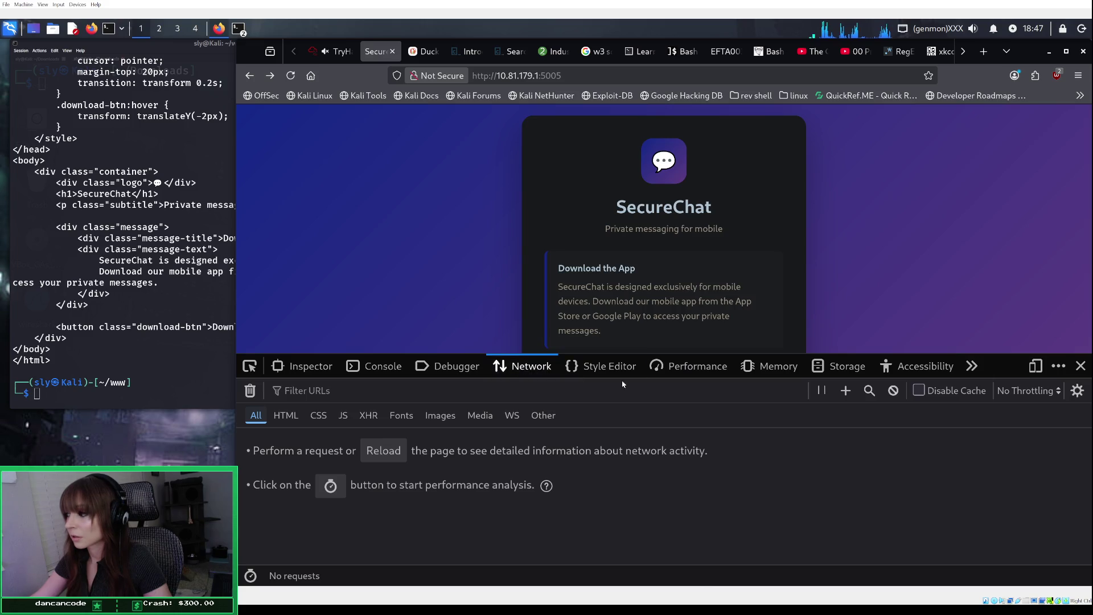
click(922, 391)
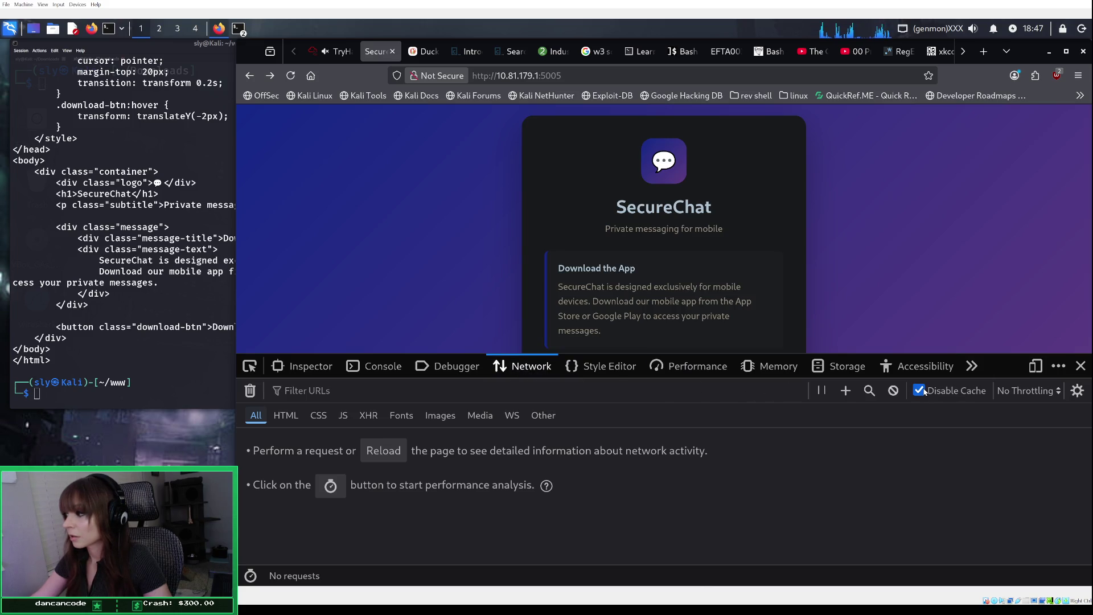
click(391, 455)
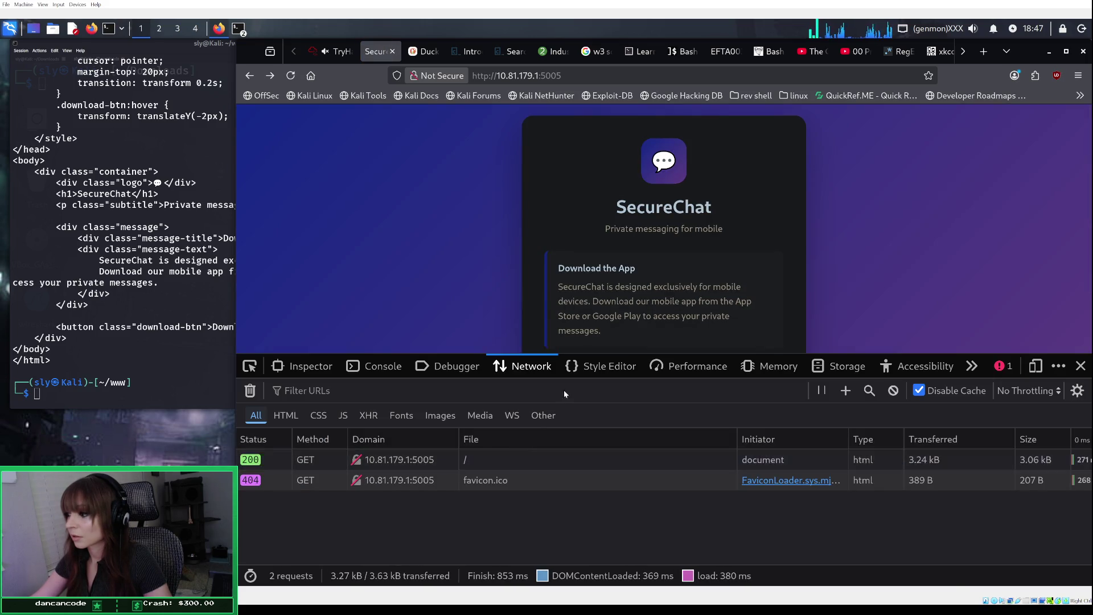
click(428, 50)
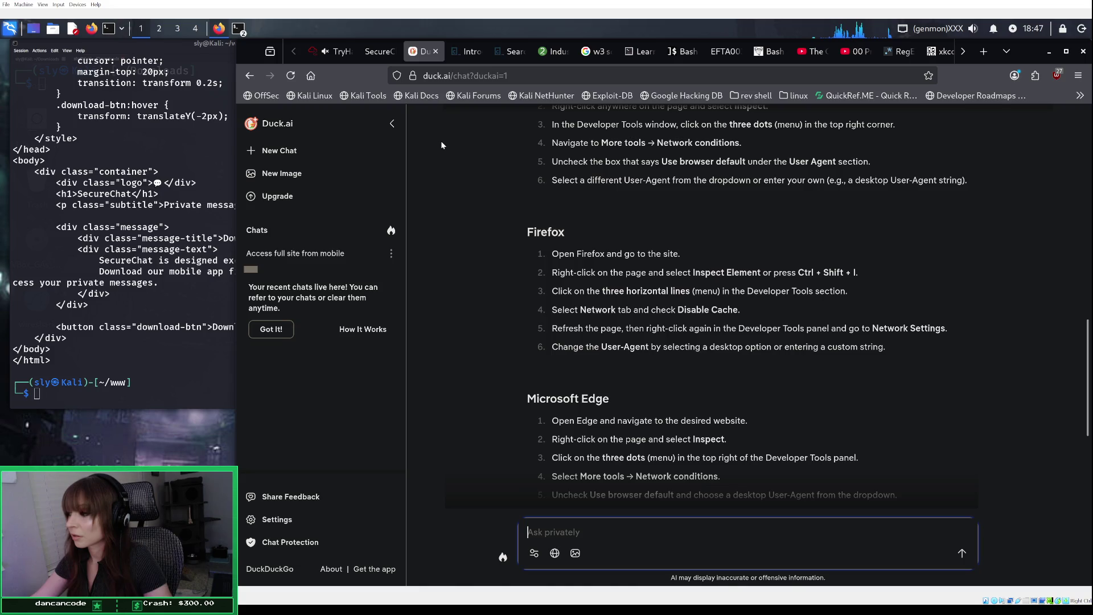
- Open the headers of the 200 GET / request, then return to the Duck.ai chat
click(377, 51)
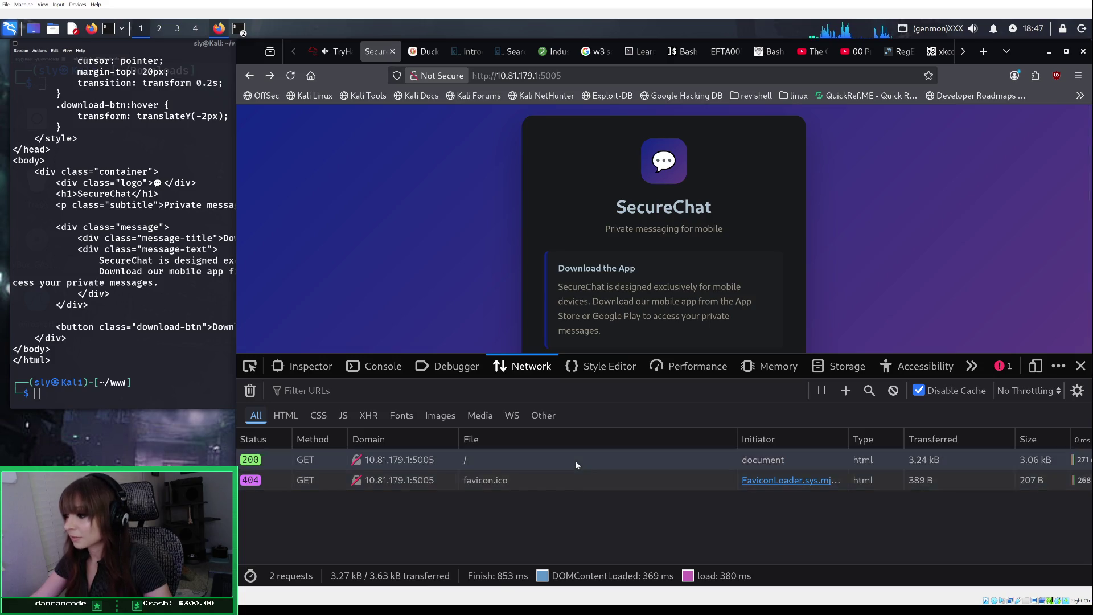
click(576, 461)
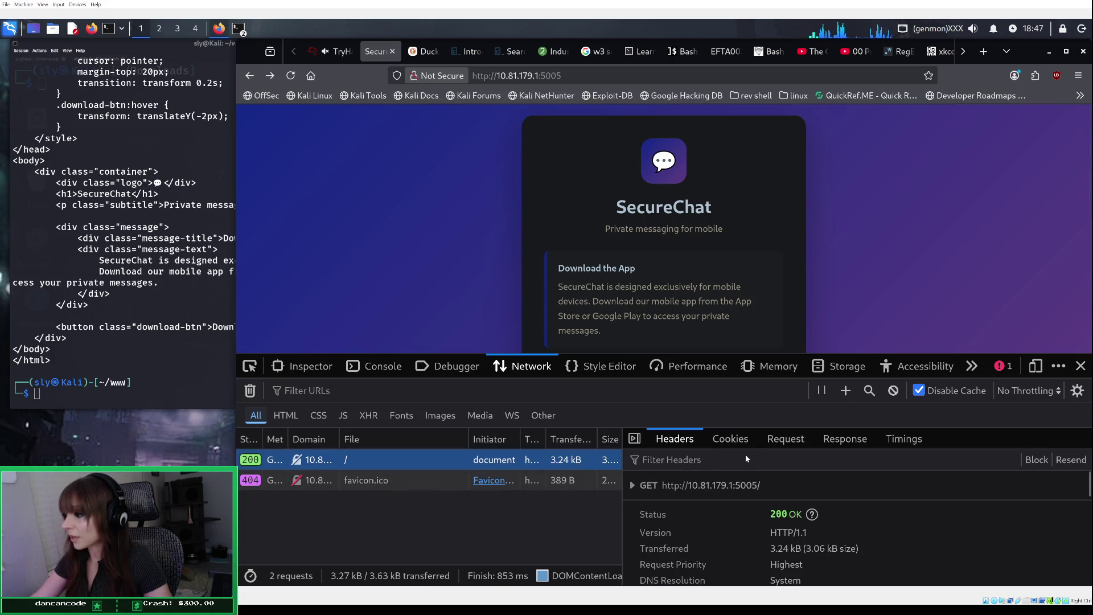
click(424, 50)
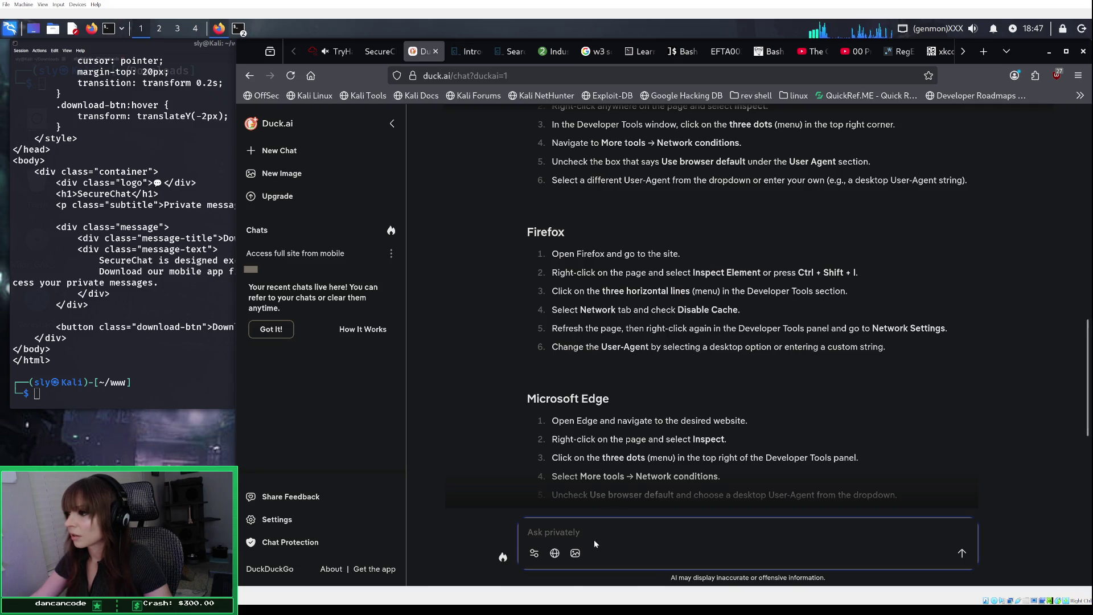
- Ask how to enter a custom Firefox User-Agent string and copy the Mozilla Firefox desktop one
text(how do i )
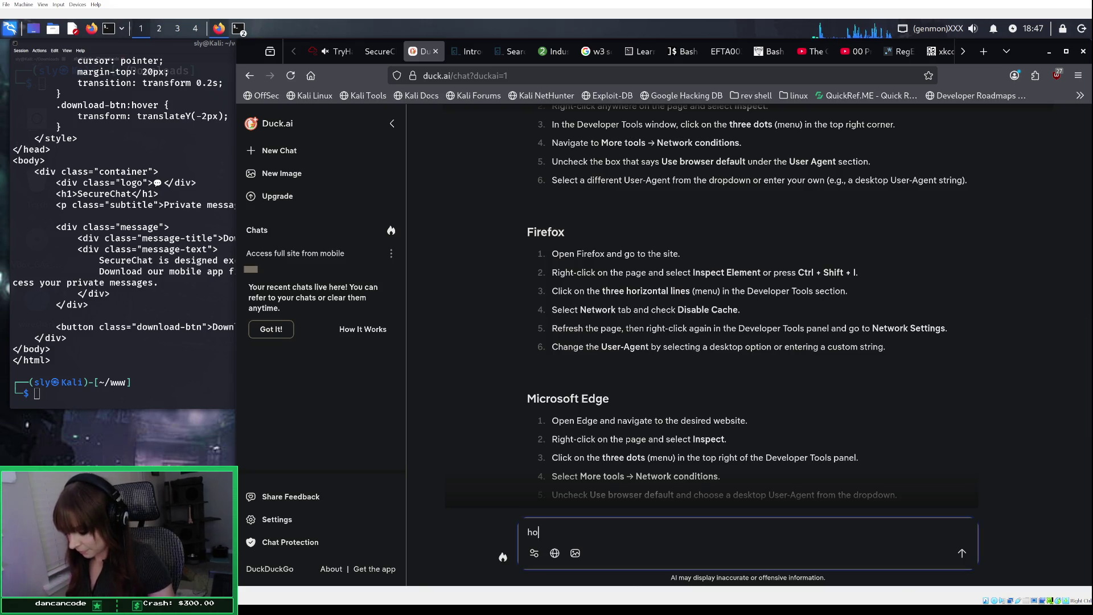
text(enter a cu)
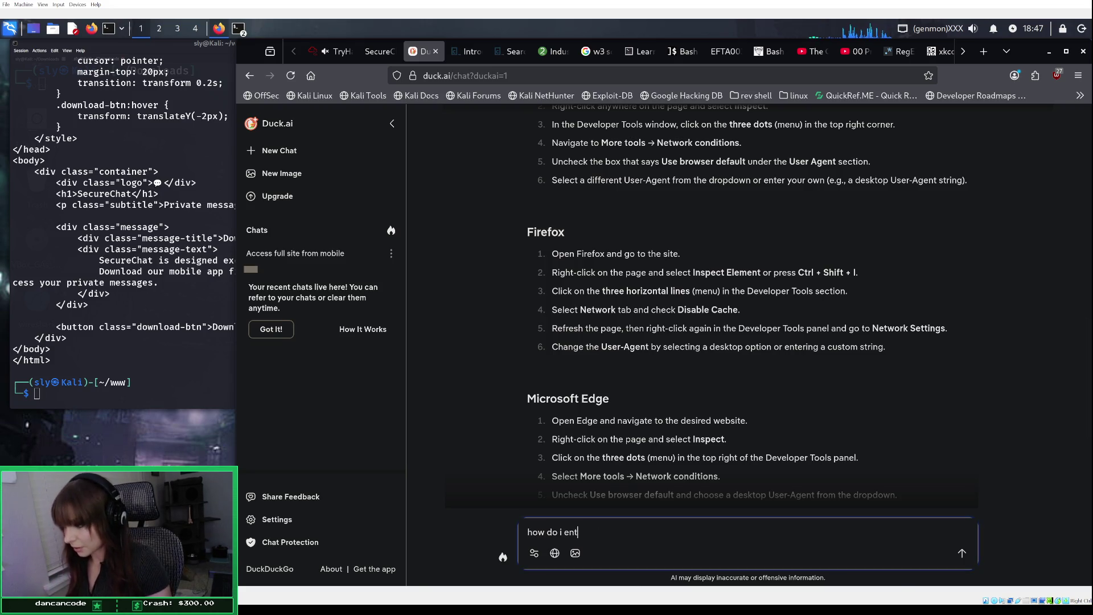
text(stom st)
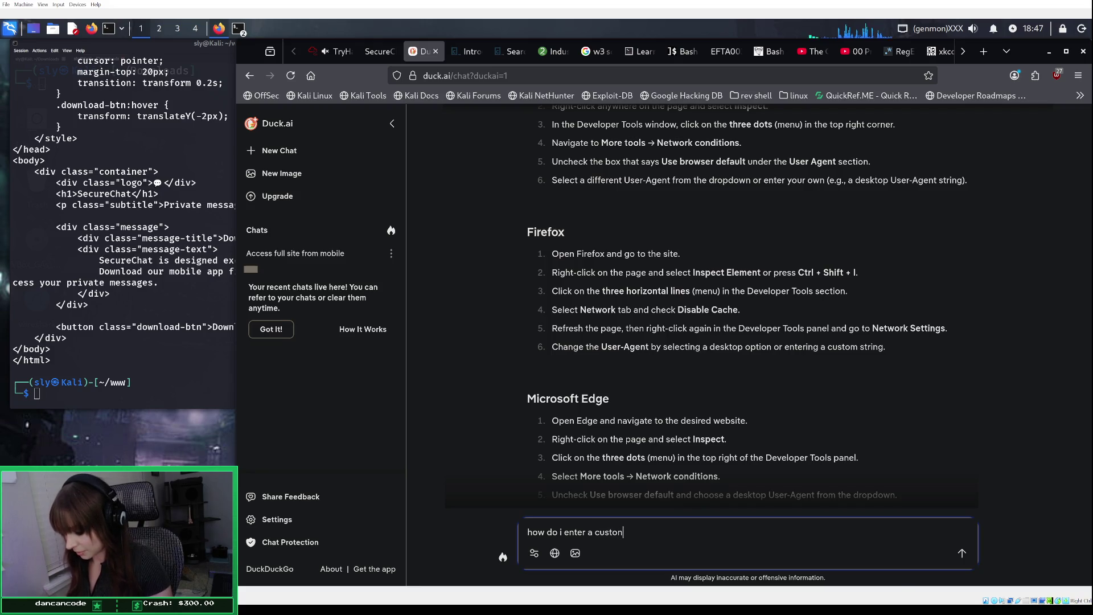
text(ring in firefo)
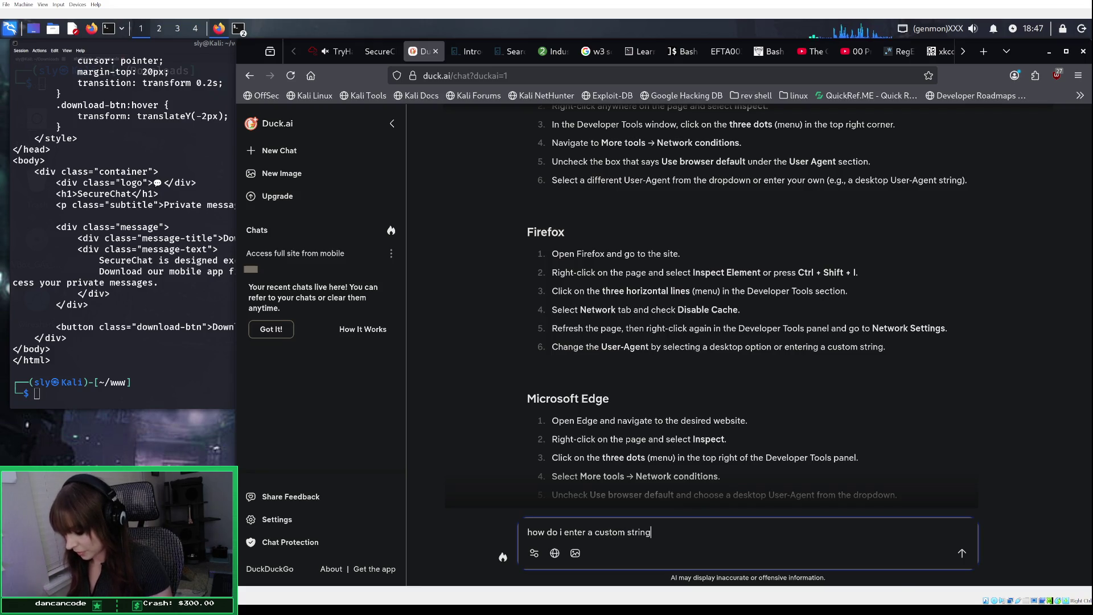
text(x for us)
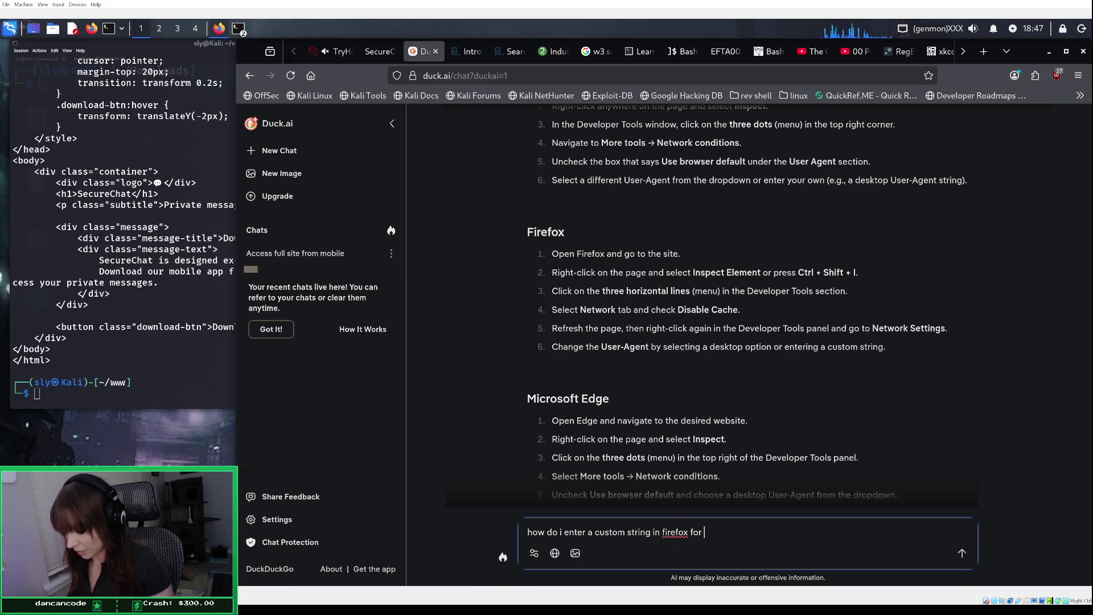
text(er agent and what string should i use)
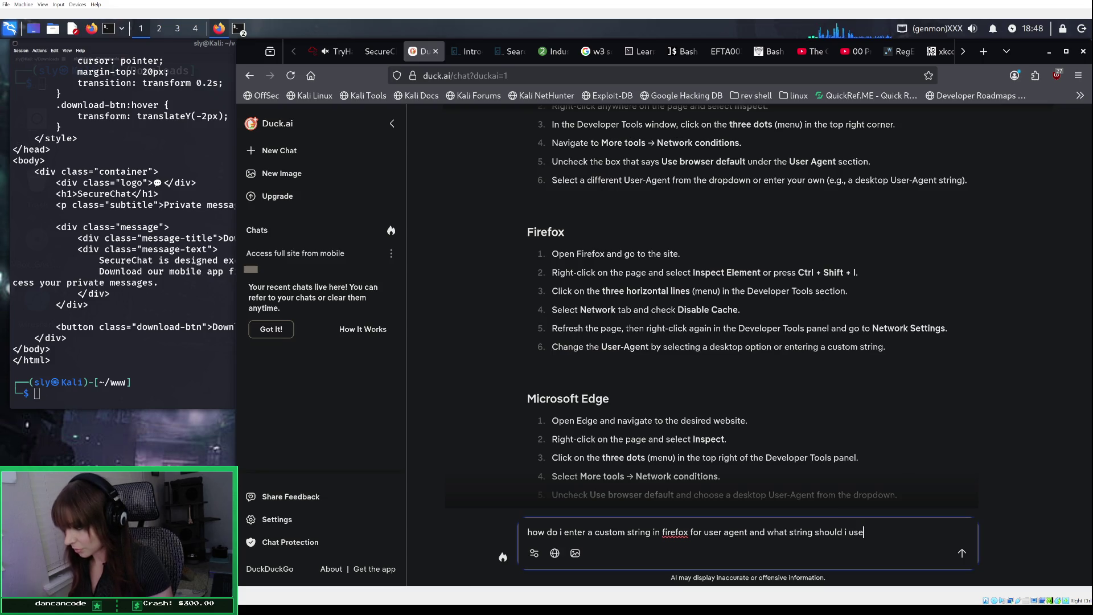
key(Return)
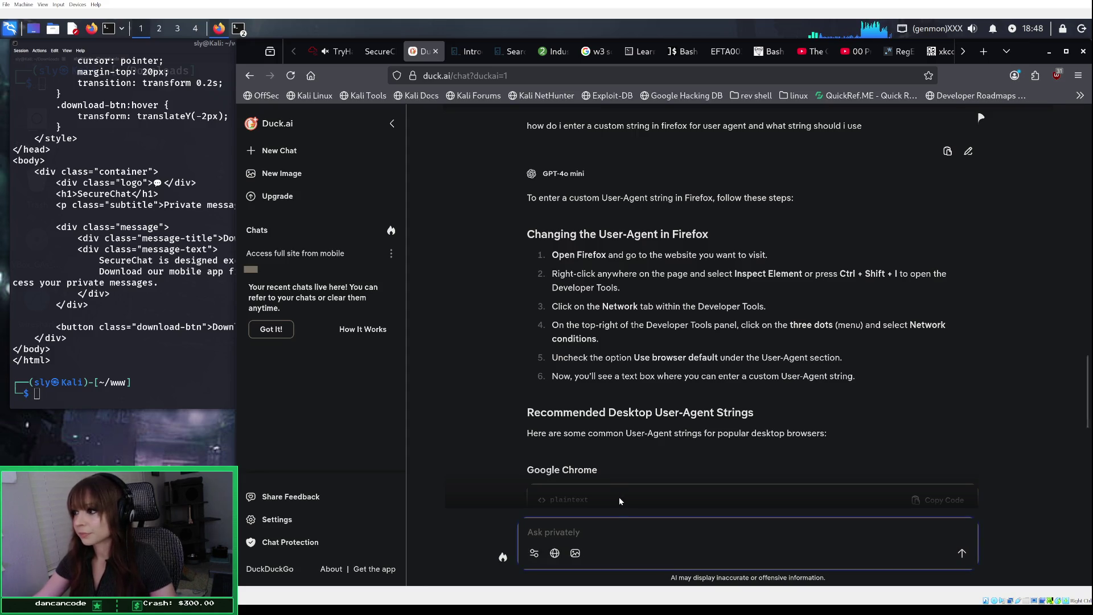
scroll(624, 449, down, 3)
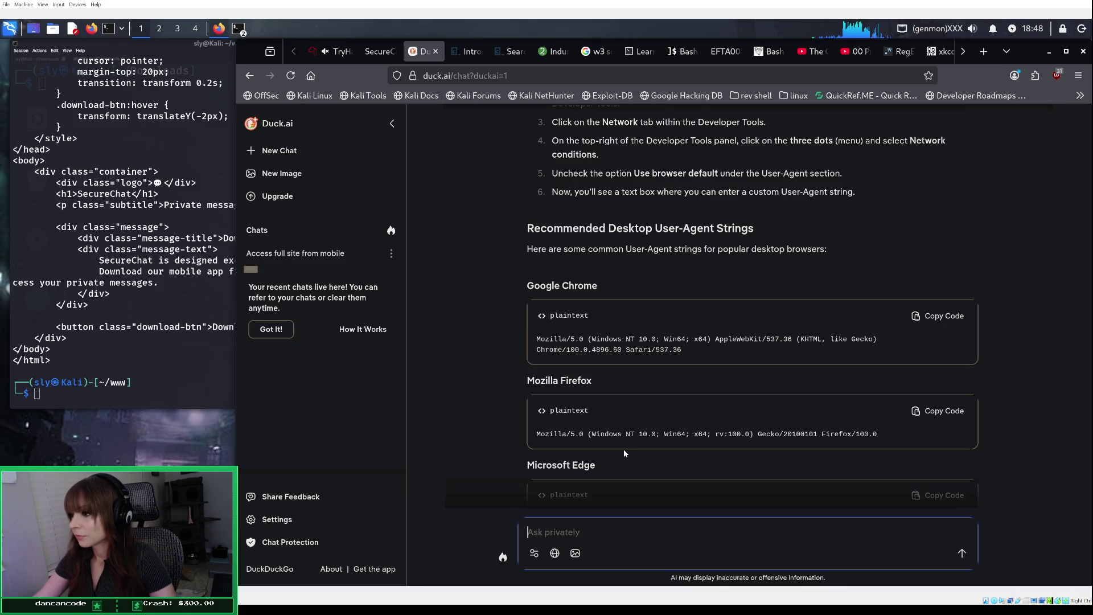
click(935, 411)
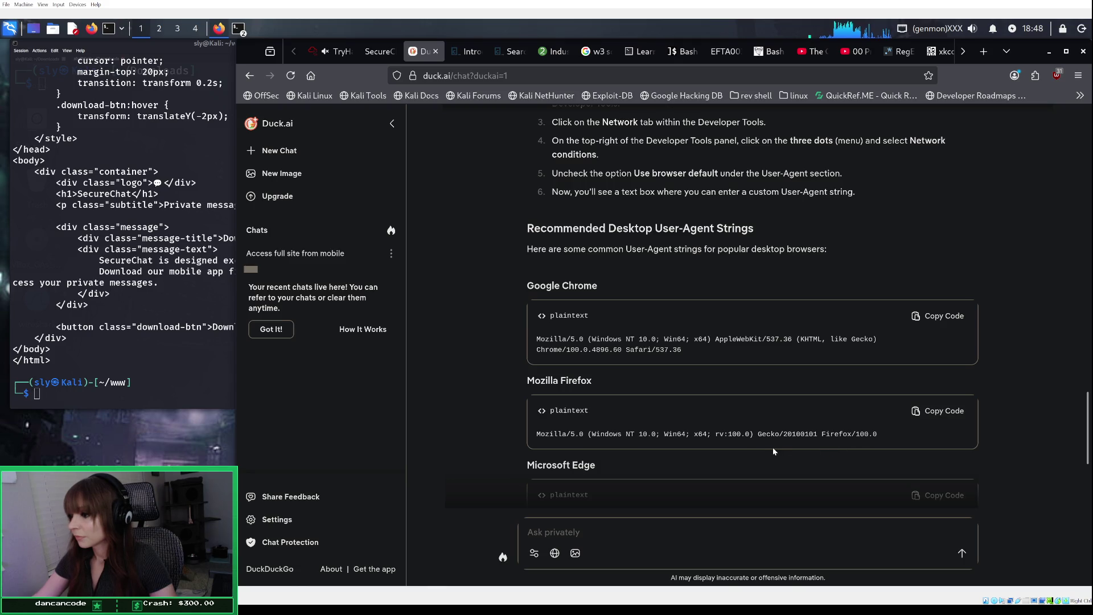
- Read the rest of the answer, then switch back to the SecureChat page
scroll(773, 450, down, 3)
scroll(773, 450, down, 3)
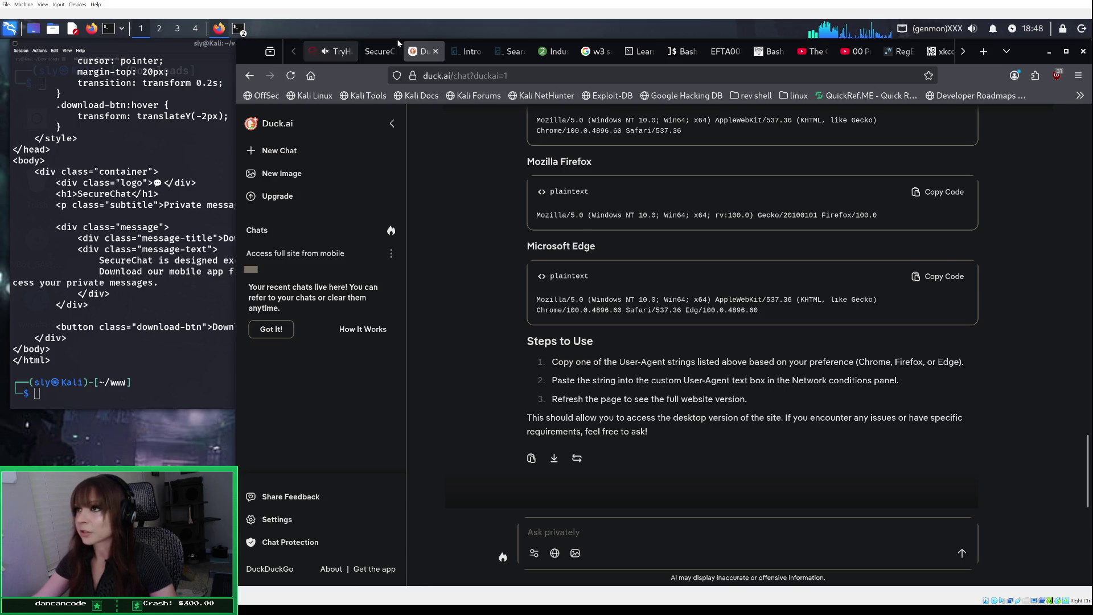
click(385, 52)
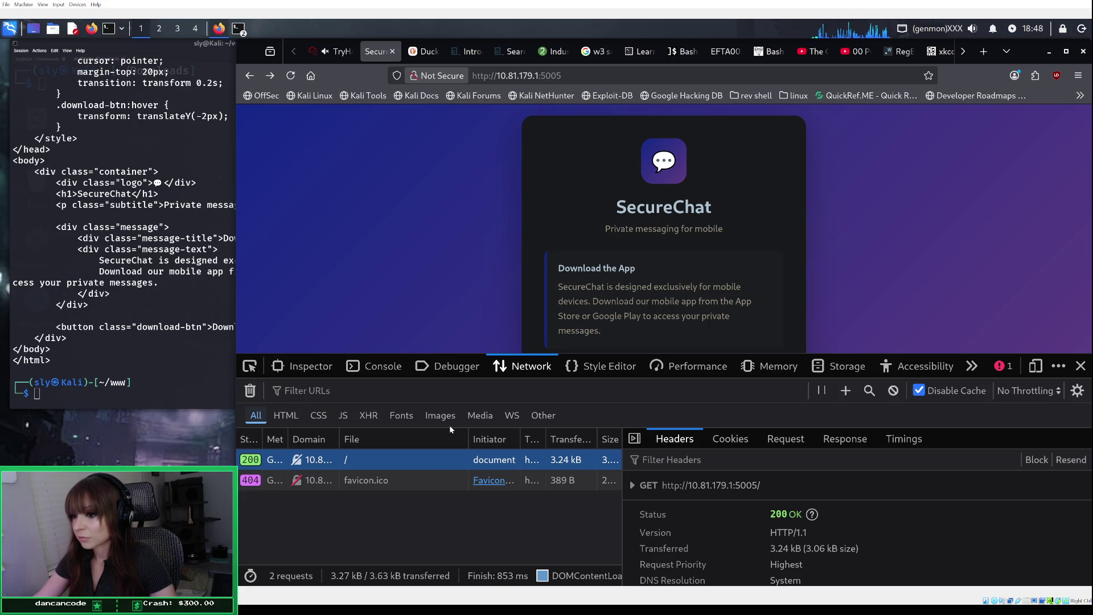
- On the SecureChat tab, review the Network panel's settings menu without changing anything
click(1077, 391)
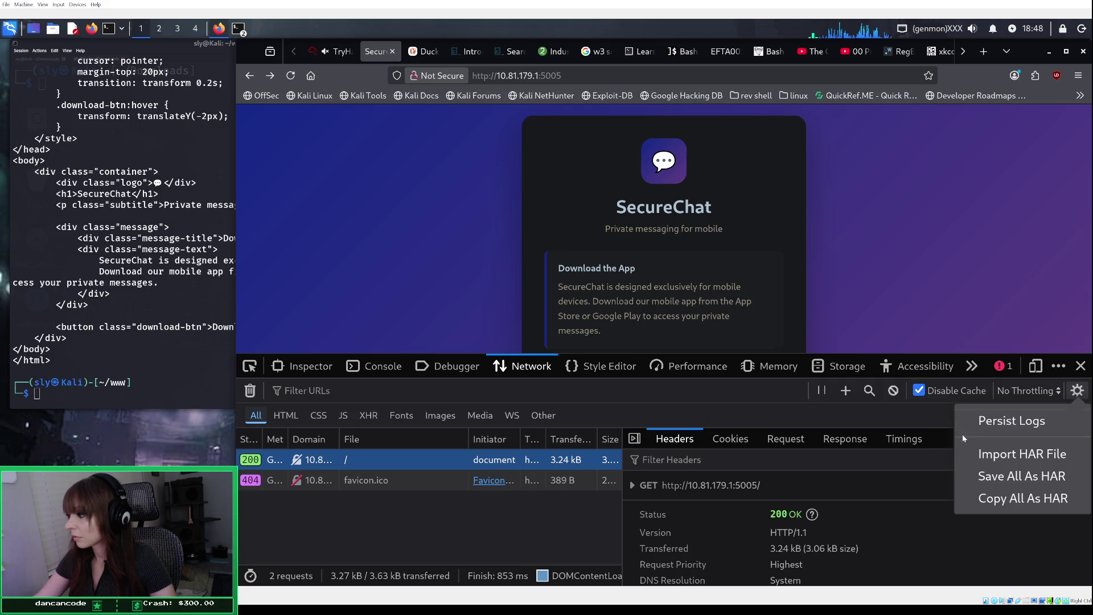
click(840, 420)
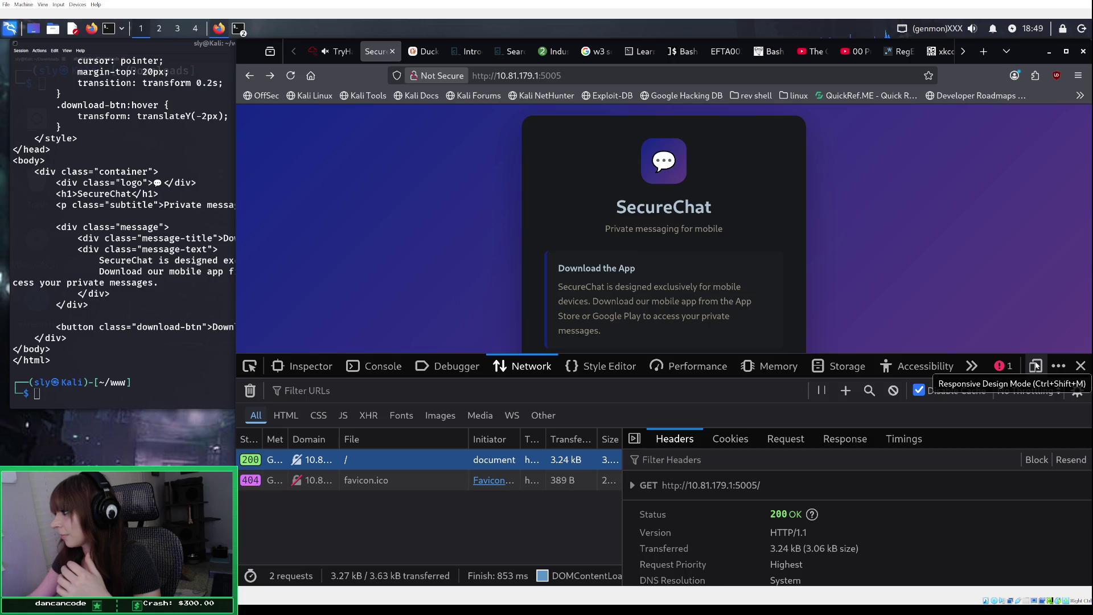
- Preview SecureChat in Responsive Design Mode, return to full width, and check the extra DevTools panels
click(1035, 365)
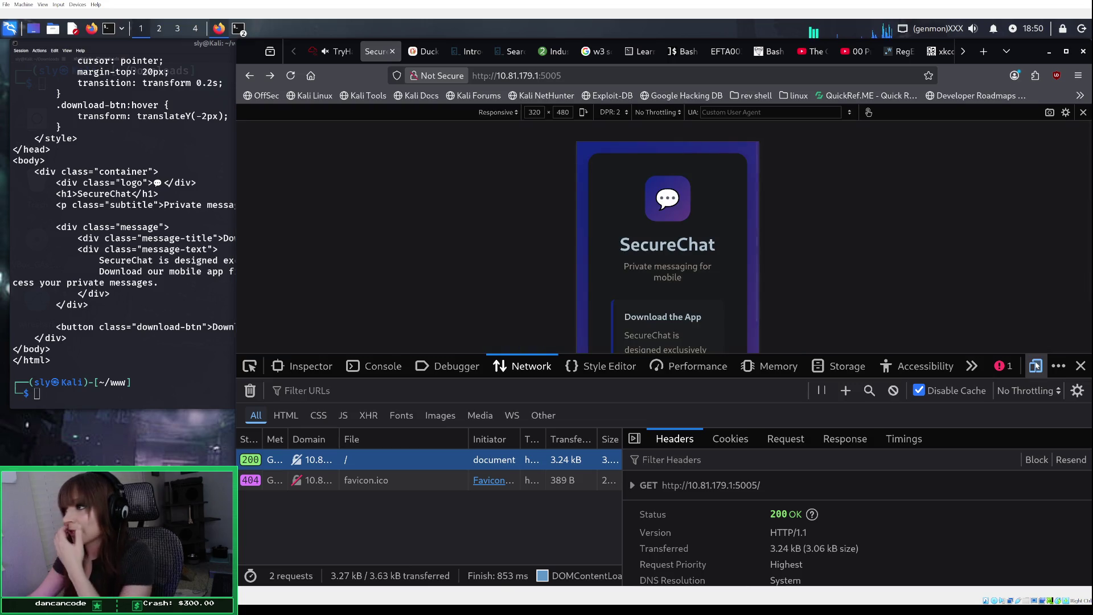
click(1035, 365)
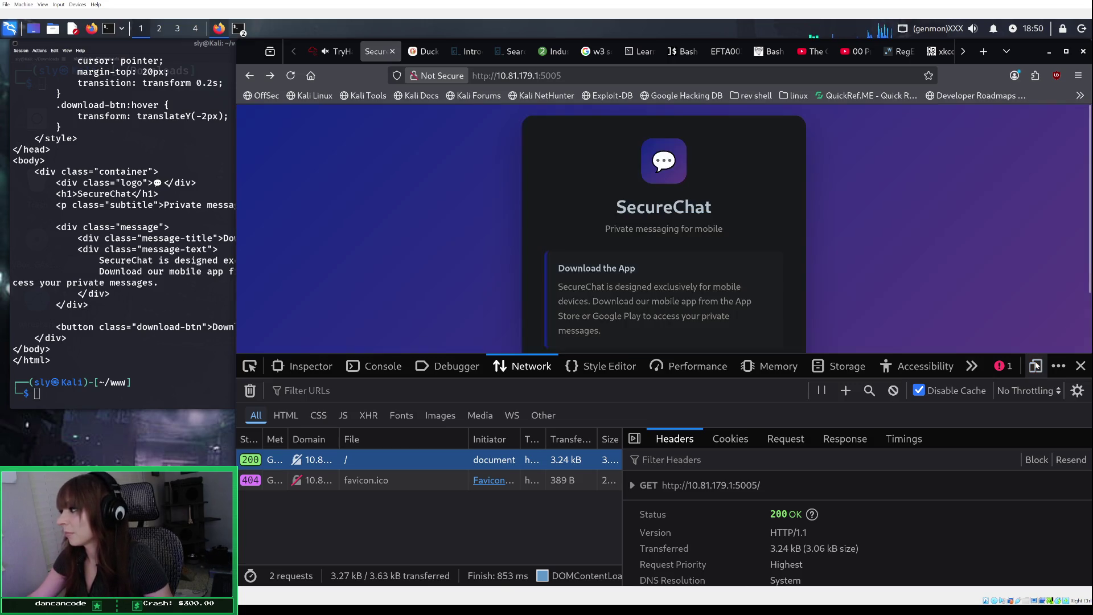
click(971, 365)
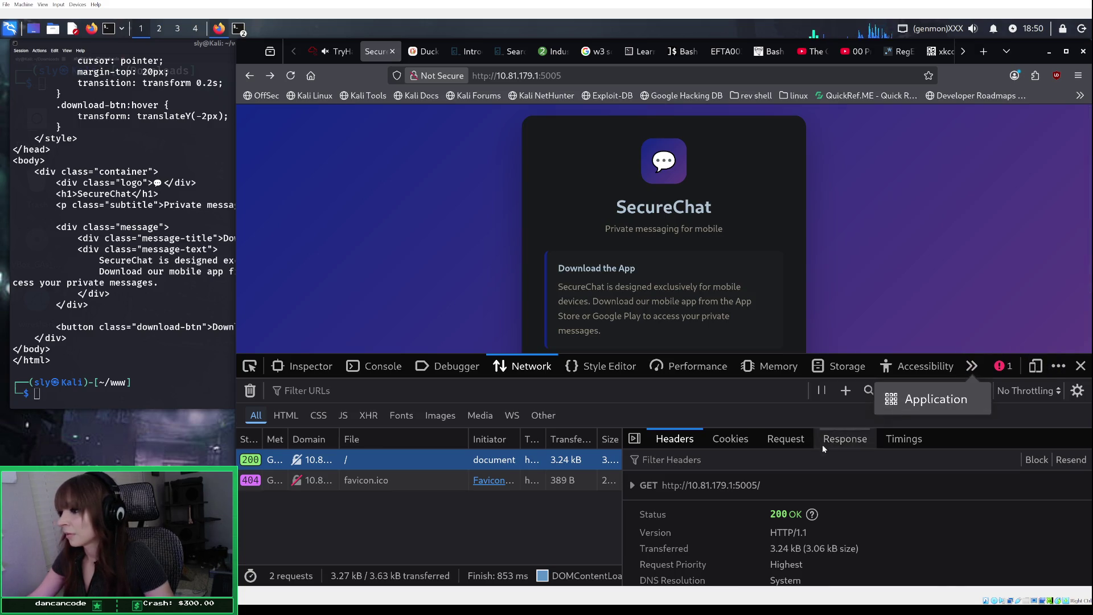
click(730, 393)
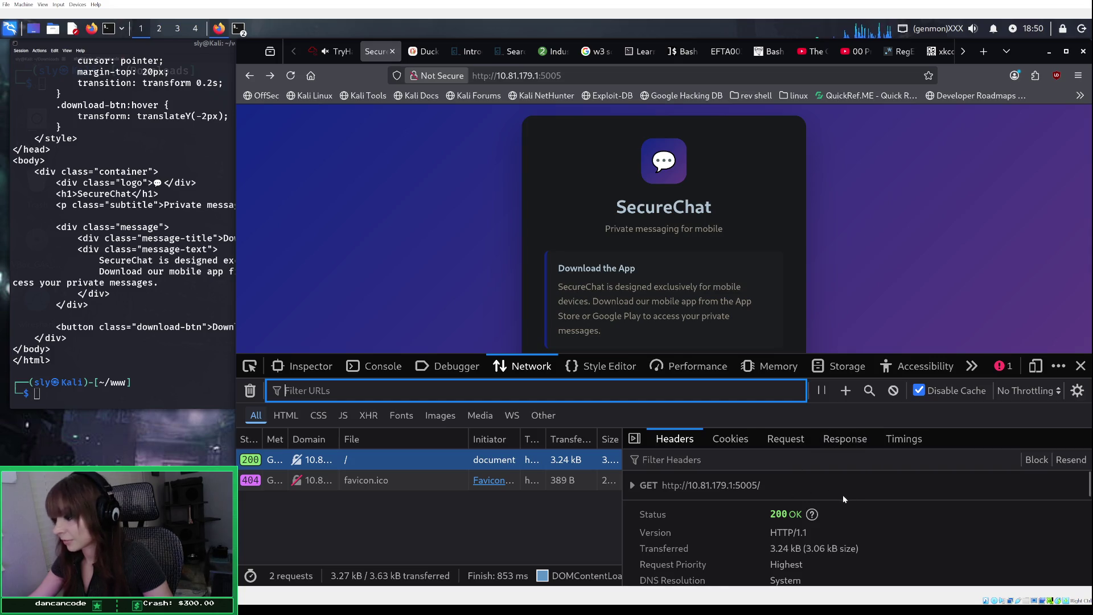
- Find the Linux Firefox 140 User-Agent request header and view its MDN documentation
click(748, 466)
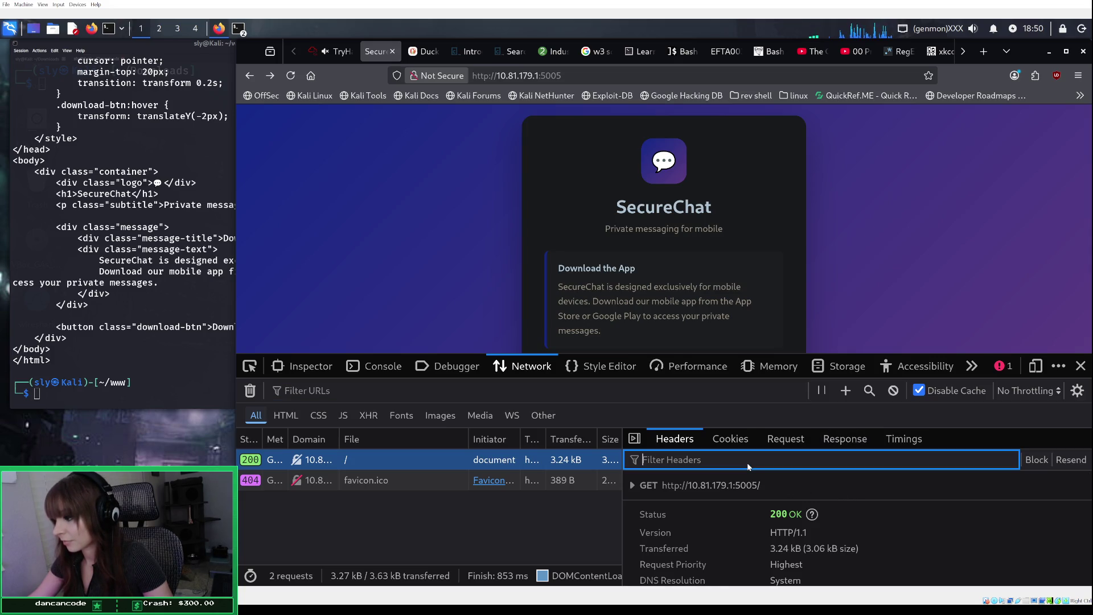
scroll(744, 509, down, 8)
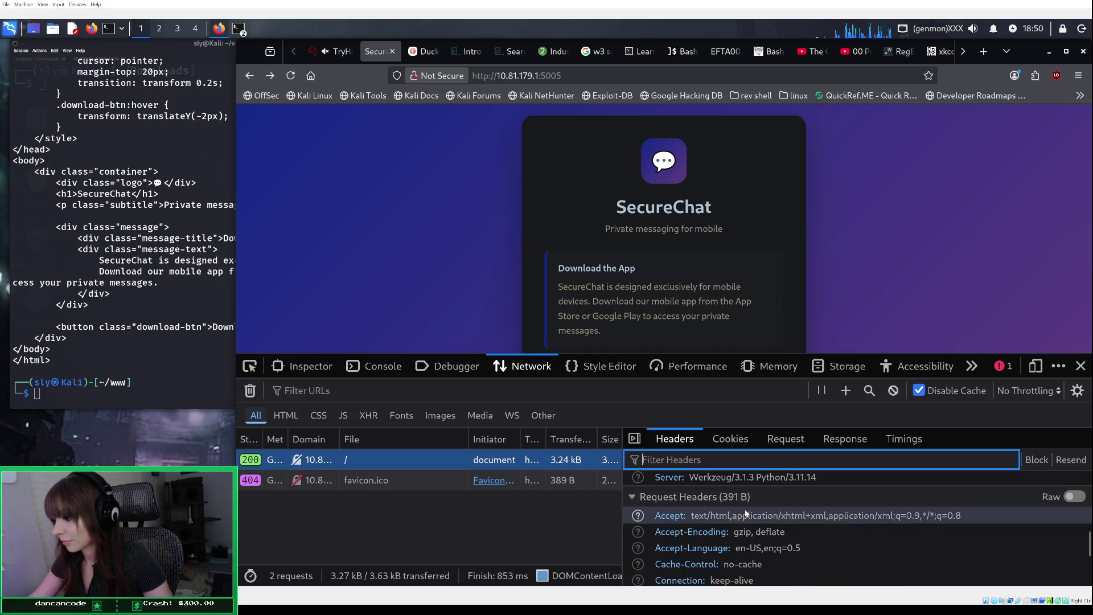
click(768, 576)
double_click(769, 578)
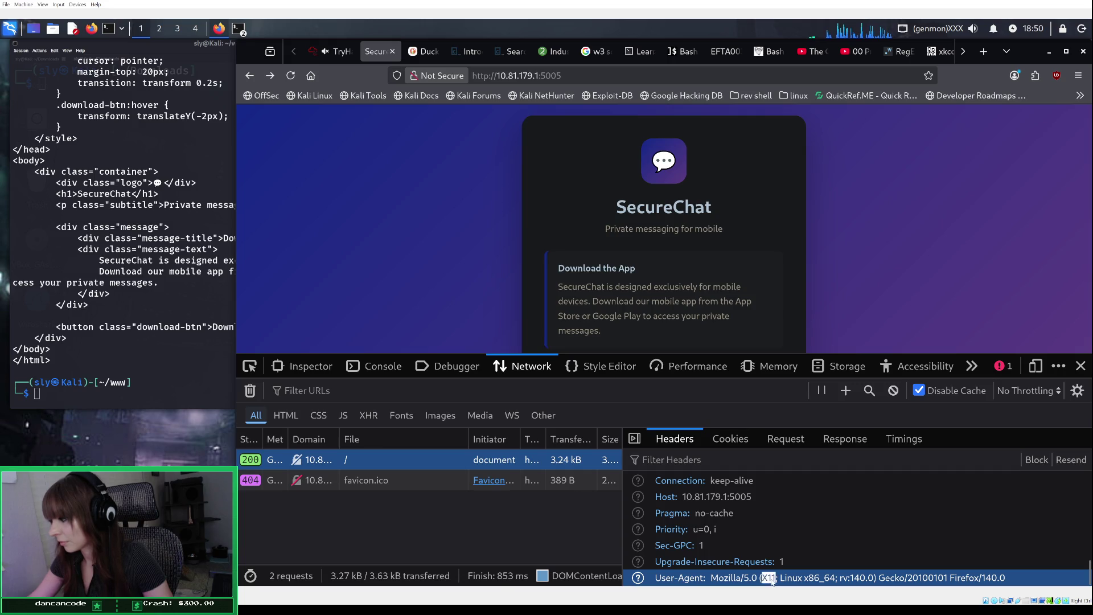
triple_click(772, 579)
click(772, 579)
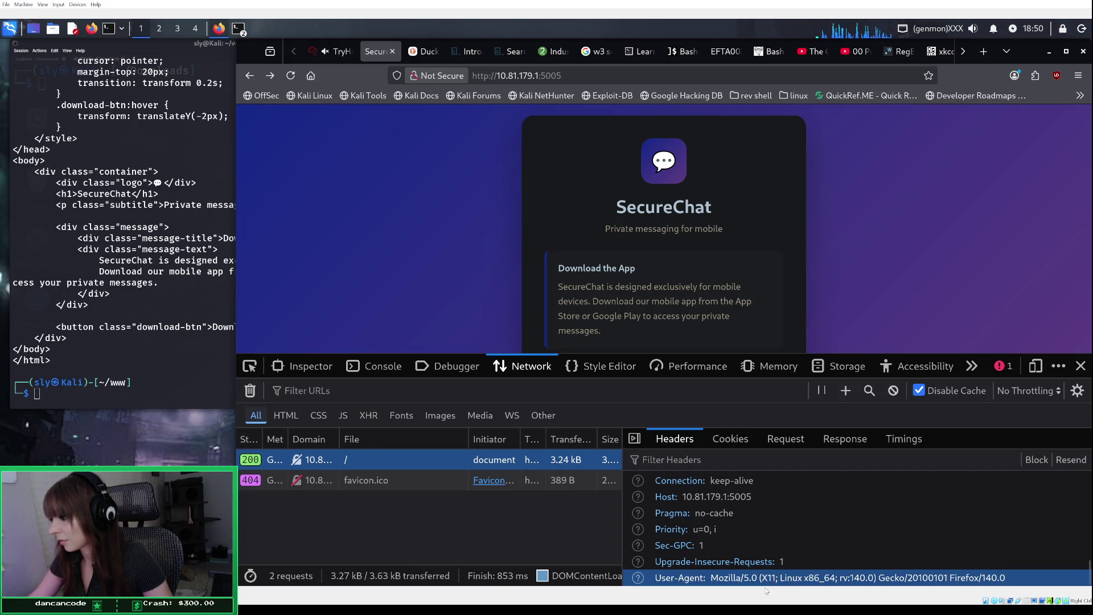
click(638, 578)
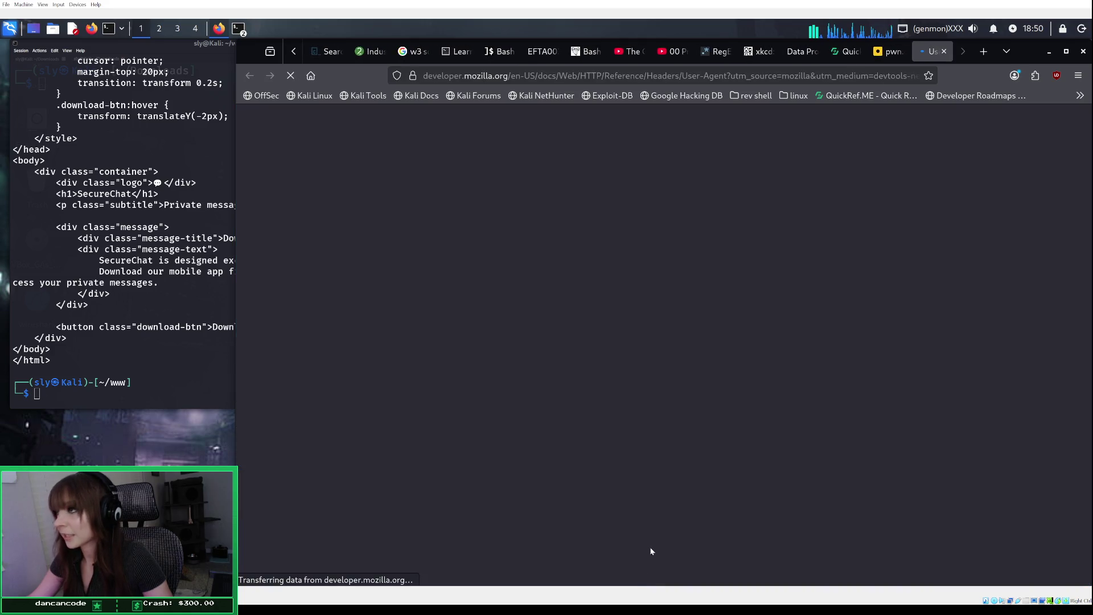
click(944, 52)
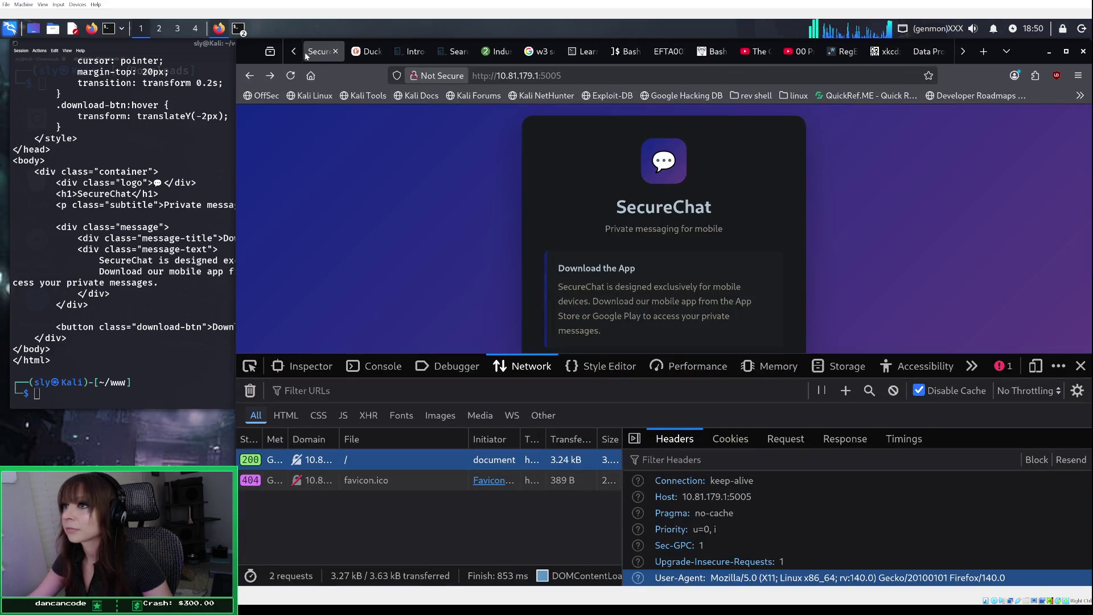